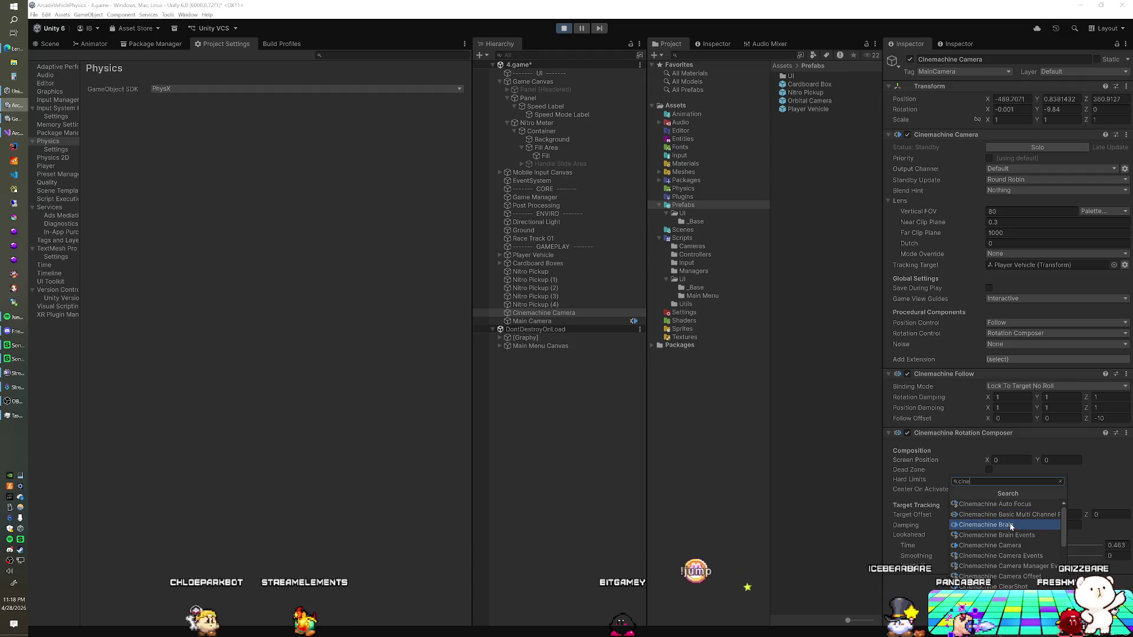
From the 'cine' component results, add Cinemachine Rotate With Follow Target to the Cinemachine Camera.
{"action": "scroll", "coordinate": [1015, 535], "scroll_direction": "down", "scroll_amount": 2}
{"action": "scroll", "coordinate": [1021, 557], "scroll_direction": "down", "scroll_amount": 3}
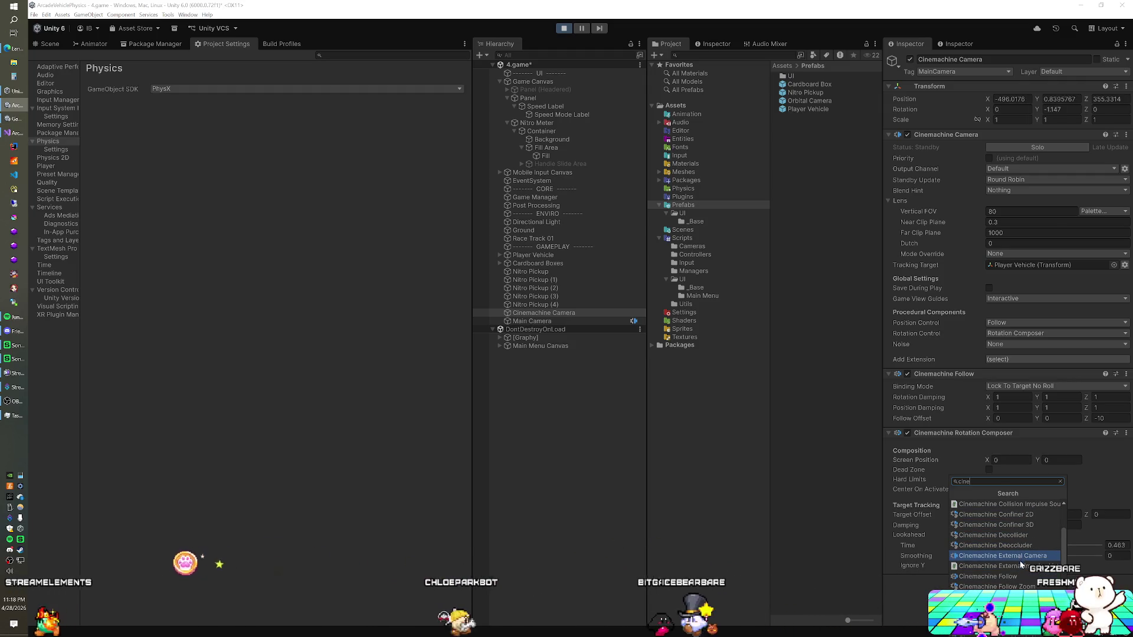
{"action": "scroll", "coordinate": [1022, 563], "scroll_direction": "down", "scroll_amount": 2}
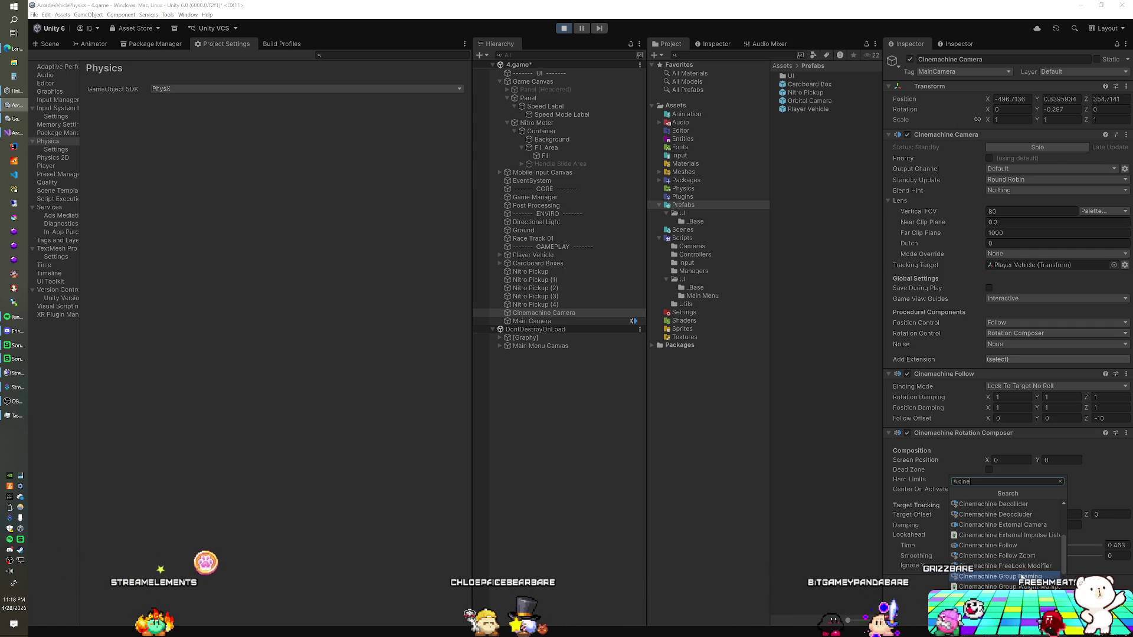
{"action": "scroll", "coordinate": [1018, 571], "scroll_direction": "down", "scroll_amount": 2}
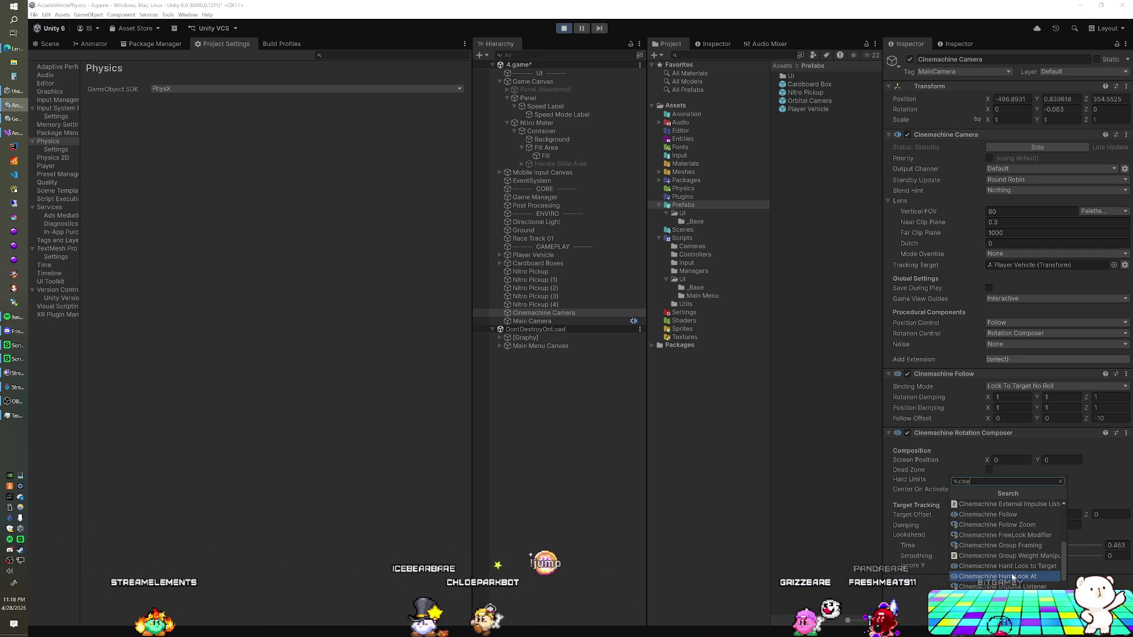
{"action": "scroll", "coordinate": [1014, 576], "scroll_direction": "down", "scroll_amount": 1}
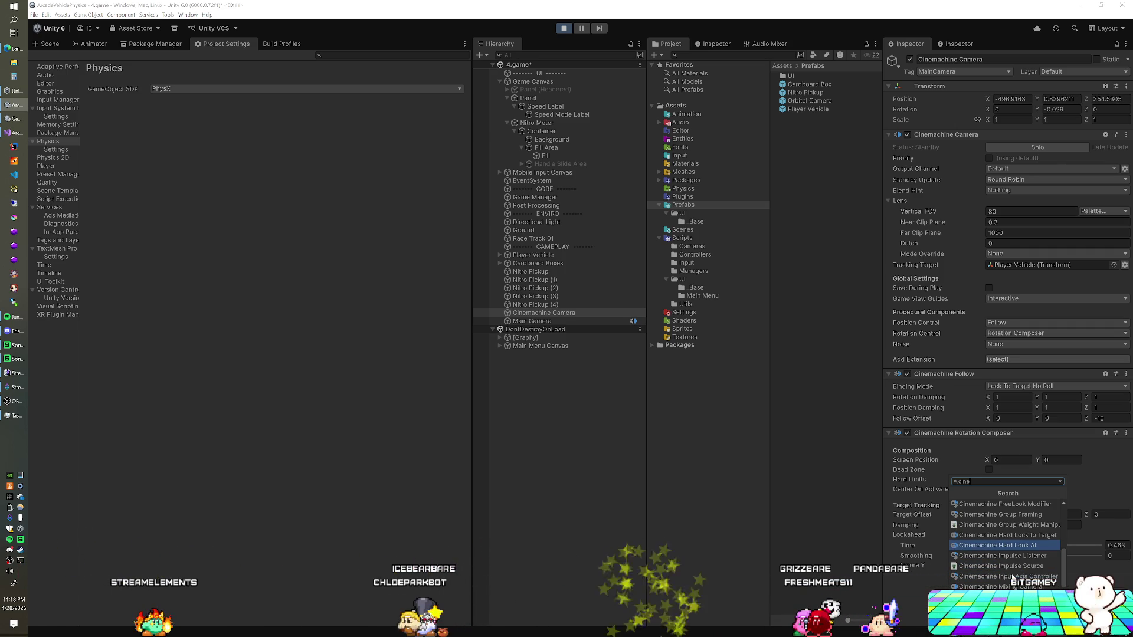
{"action": "scroll", "coordinate": [1013, 576], "scroll_direction": "down", "scroll_amount": 1}
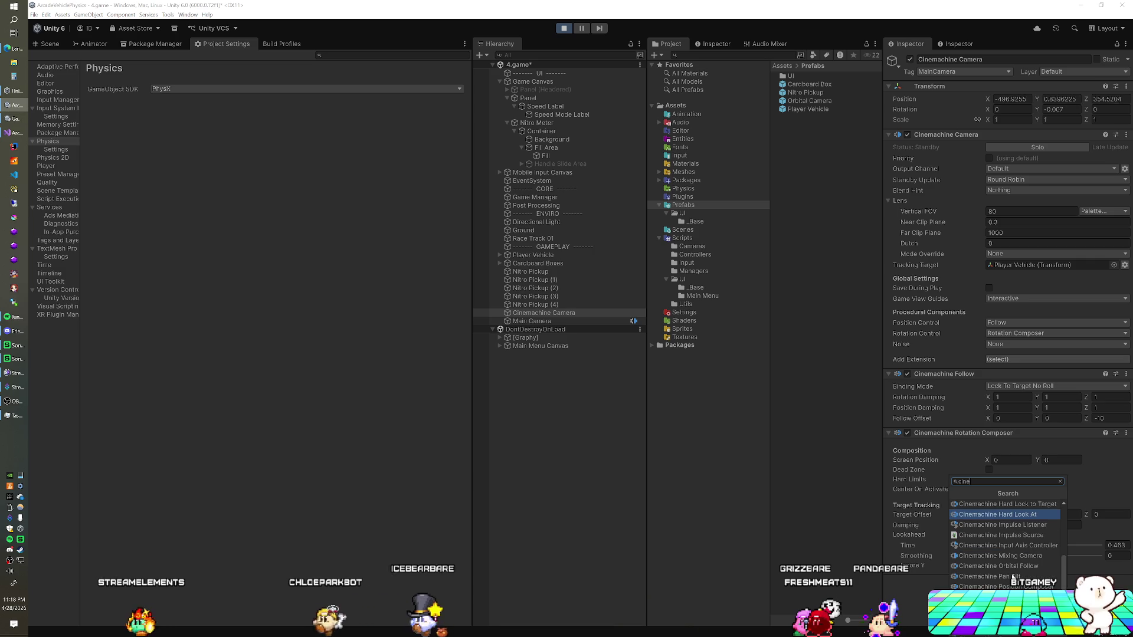
{"action": "scroll", "coordinate": [1013, 577], "scroll_direction": "down", "scroll_amount": 1}
{"action": "left_click", "coordinate": [1004, 586]}
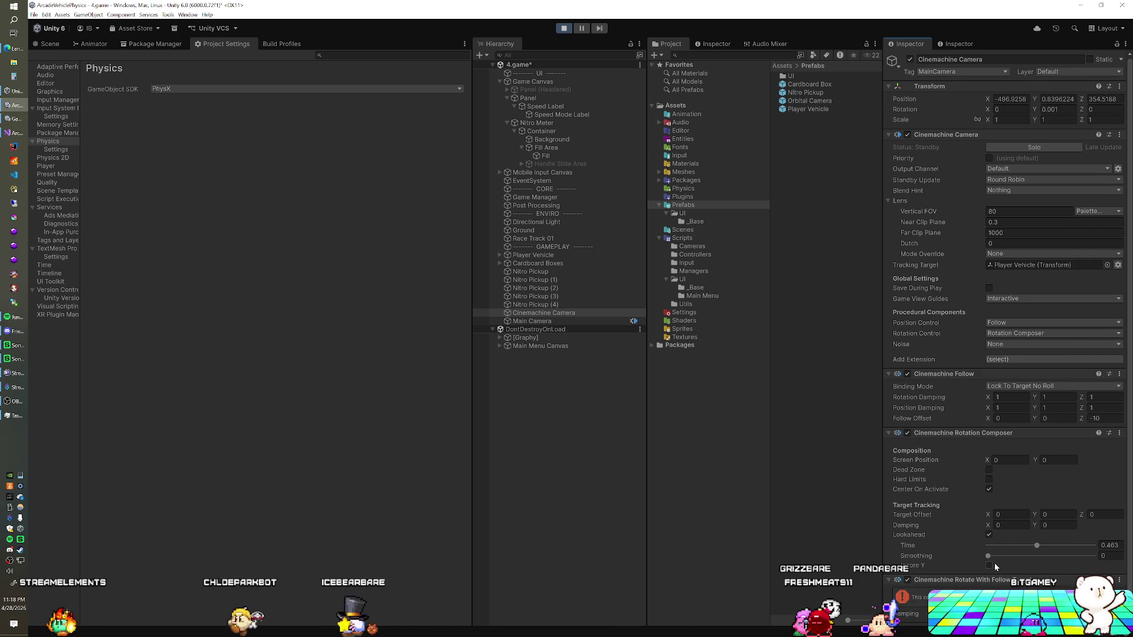
Remove Rotate With Follow Target from the Cinemachine Camera, then select Main Camera.
{"action": "scroll", "coordinate": [996, 567], "scroll_direction": "down", "scroll_amount": 1}
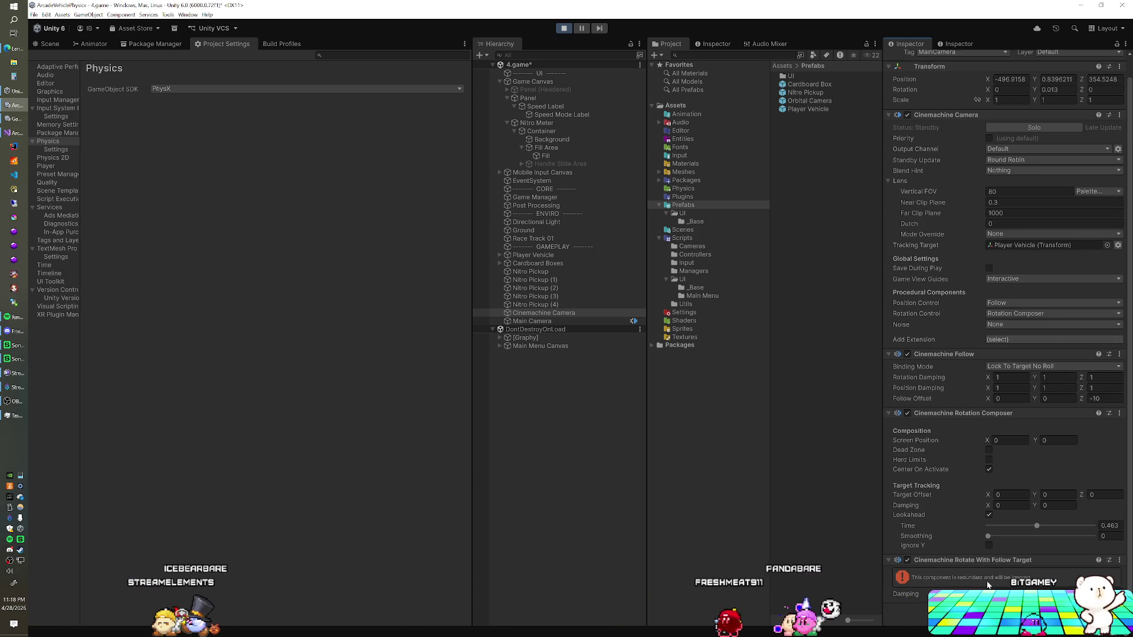
{"action": "scroll", "coordinate": [976, 454], "scroll_direction": "up", "scroll_amount": 1}
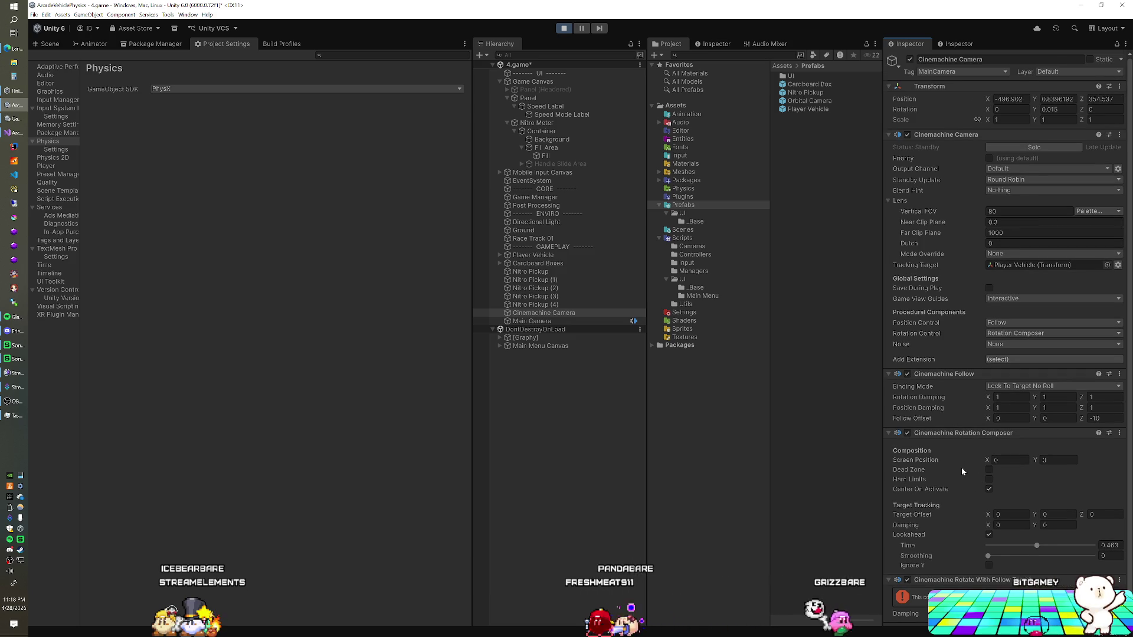
{"action": "scroll", "coordinate": [961, 466], "scroll_direction": "down", "scroll_amount": 1}
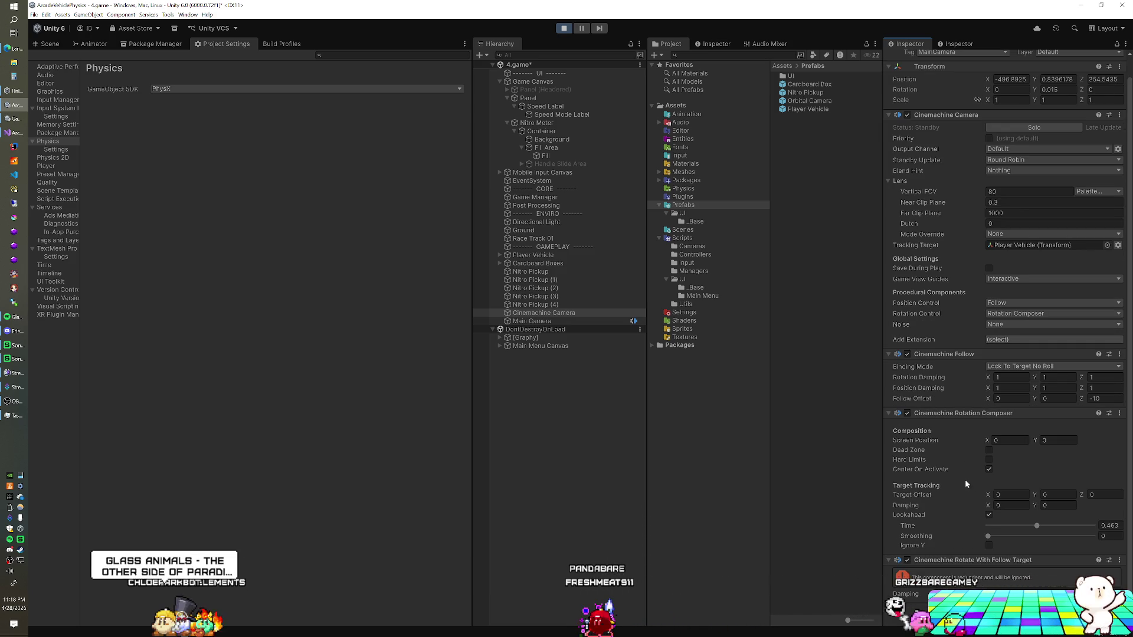
{"action": "right_click", "coordinate": [1117, 565]}
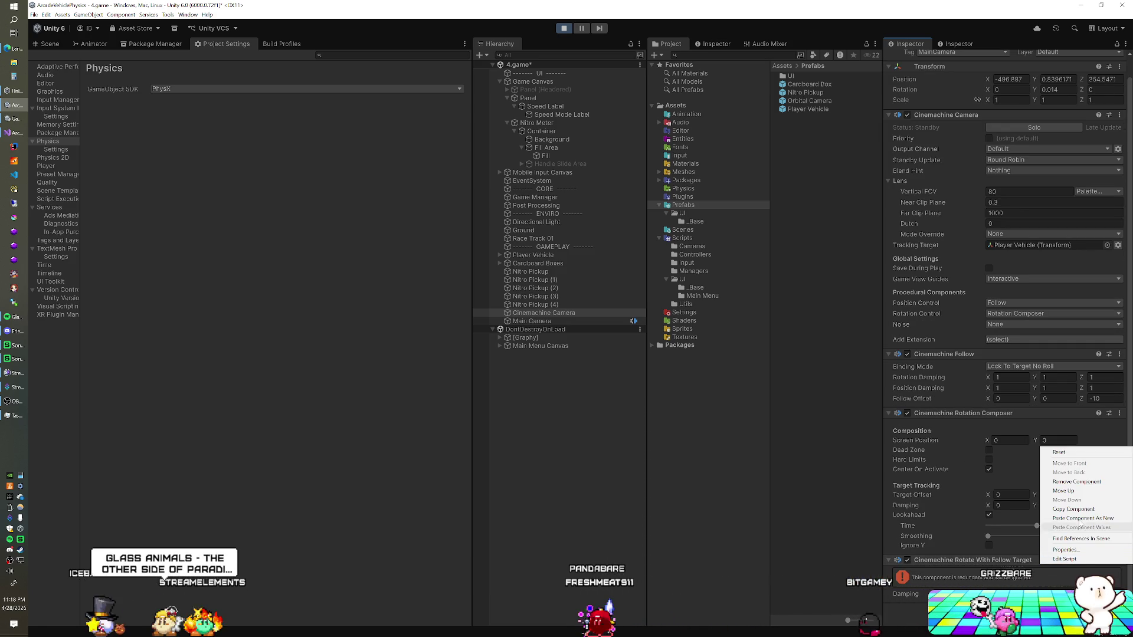
{"action": "left_click", "coordinate": [1077, 481]}
{"action": "left_click", "coordinate": [572, 321]}
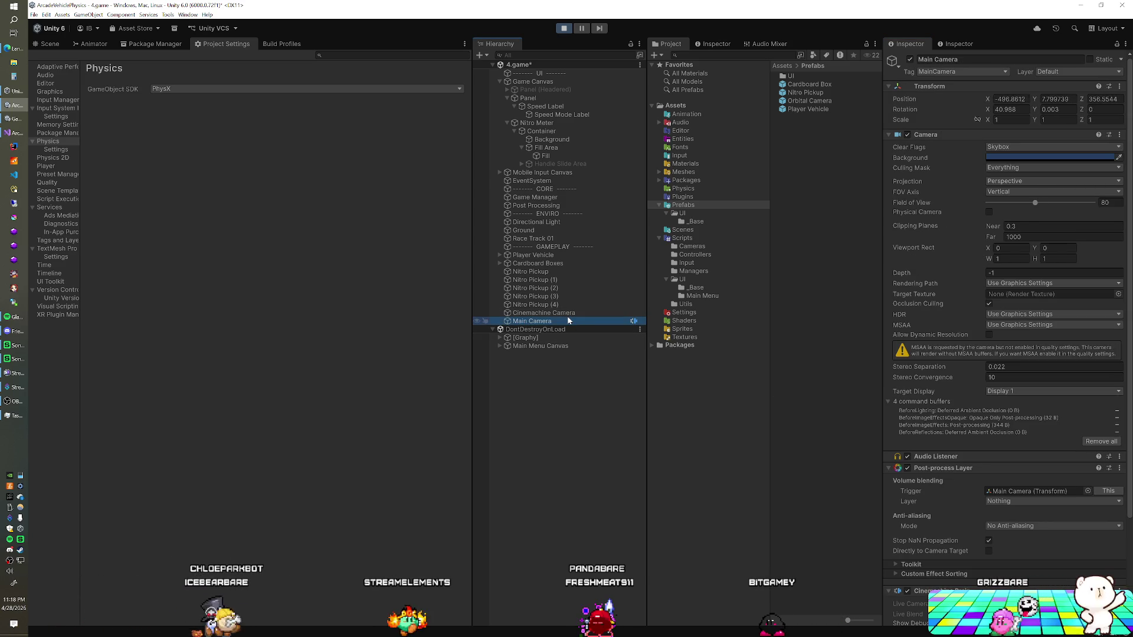
Select Player Vehicle and add Cinemachine Hard Lock to Target from the 'cine' component list.
{"action": "left_click", "coordinate": [549, 255]}
{"action": "scroll", "coordinate": [912, 421], "scroll_direction": "down", "scroll_amount": 10}
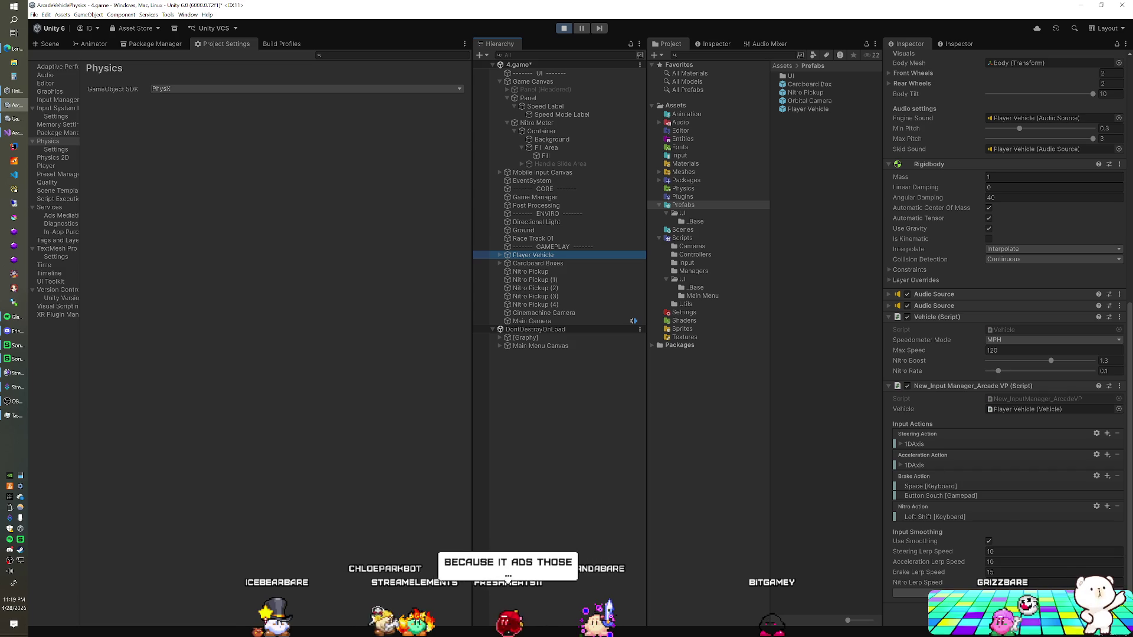
{"action": "left_click", "coordinate": [1007, 593]}
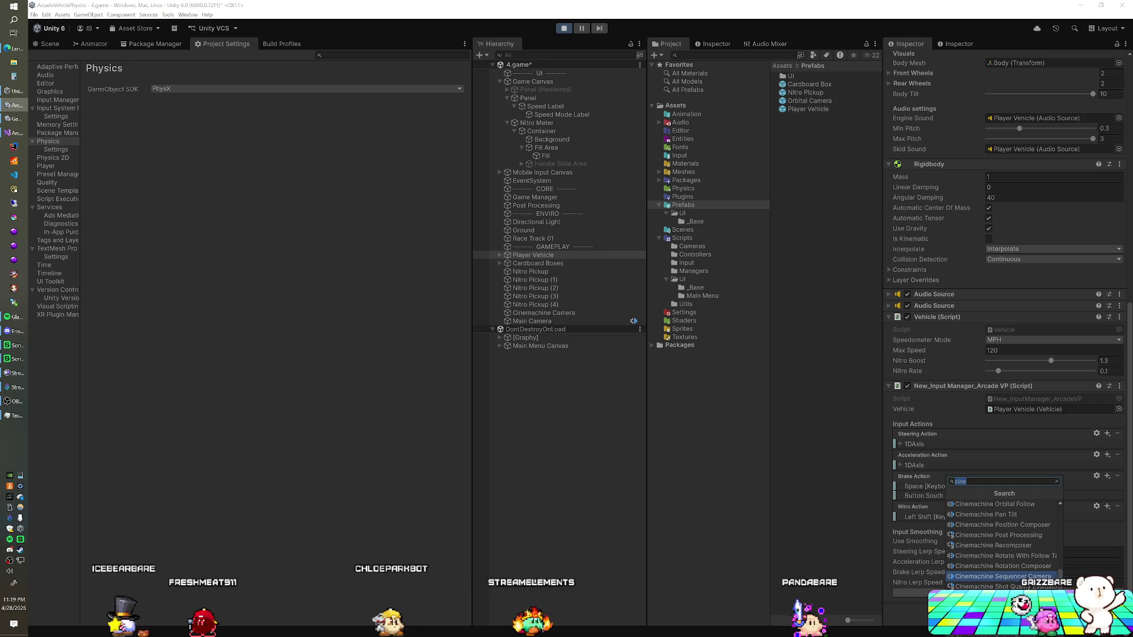
{"action": "scroll", "coordinate": [1003, 587], "scroll_direction": "down", "scroll_amount": 3}
{"action": "scroll", "coordinate": [1003, 584], "scroll_direction": "up", "scroll_amount": 2}
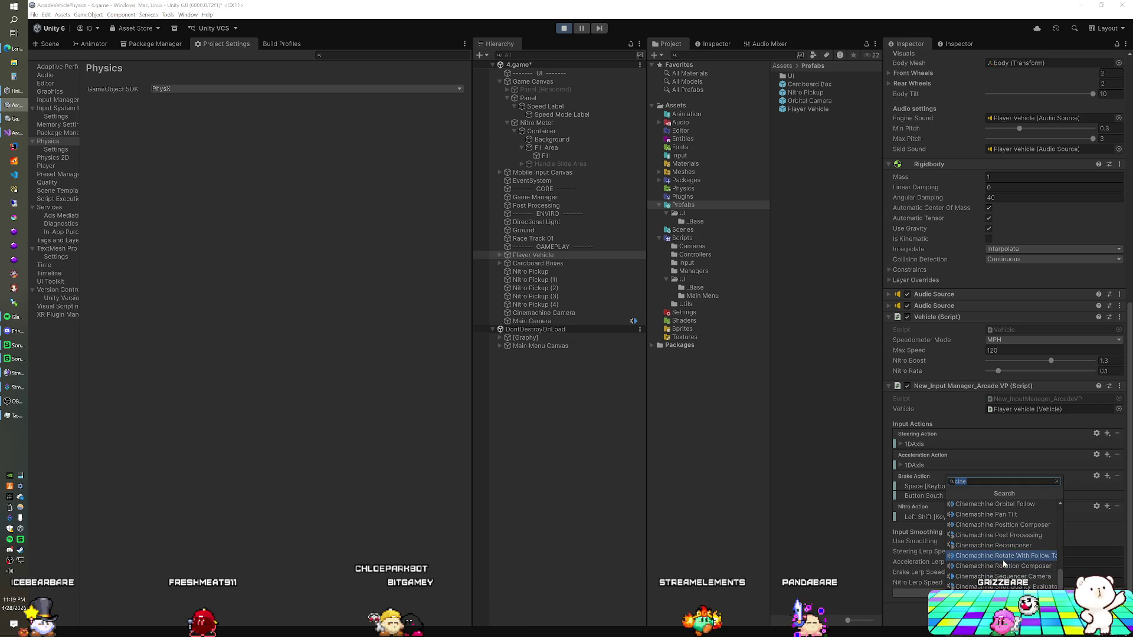
{"action": "scroll", "coordinate": [1009, 573], "scroll_direction": "up", "scroll_amount": 2}
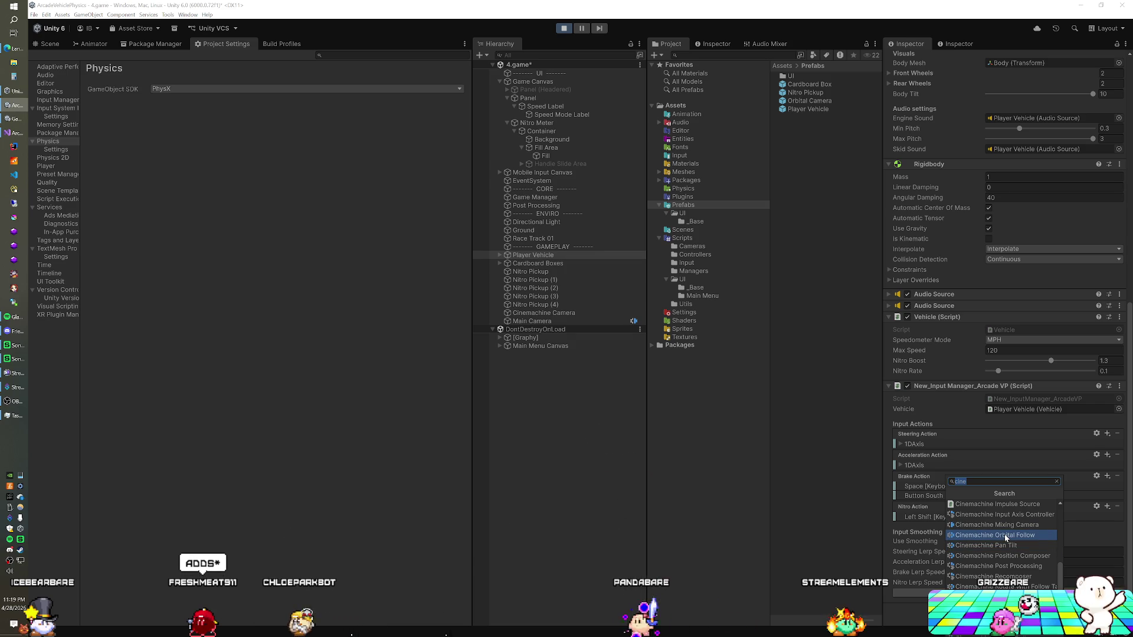
{"action": "scroll", "coordinate": [1006, 543], "scroll_direction": "down", "scroll_amount": 2}
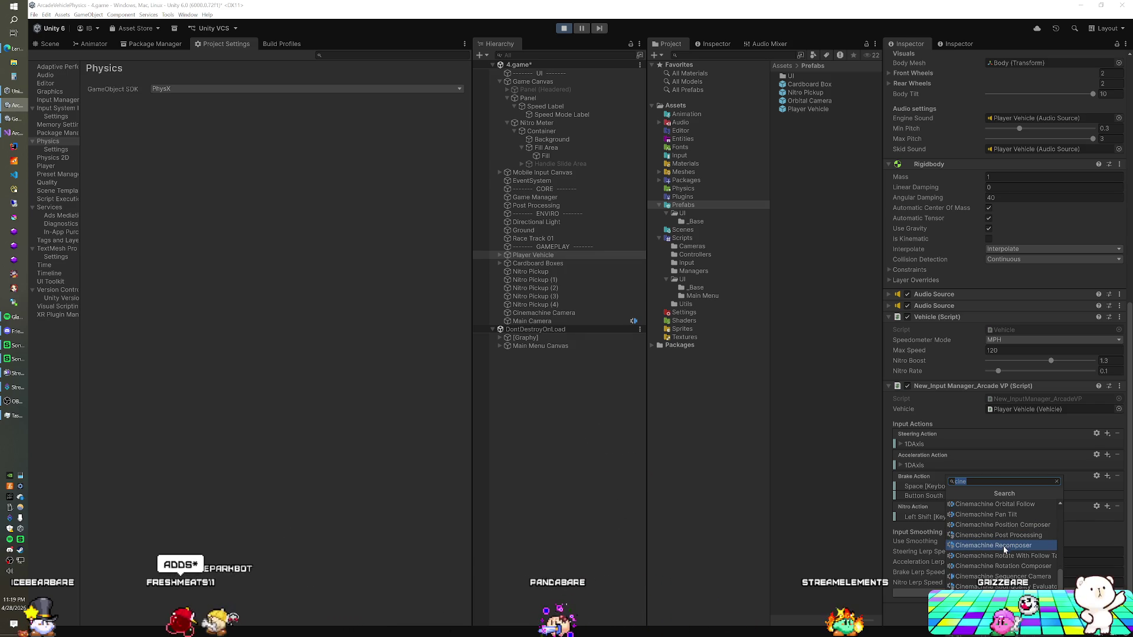
{"action": "scroll", "coordinate": [1005, 550], "scroll_direction": "down", "scroll_amount": 3}
{"action": "scroll", "coordinate": [1004, 552], "scroll_direction": "up", "scroll_amount": 6}
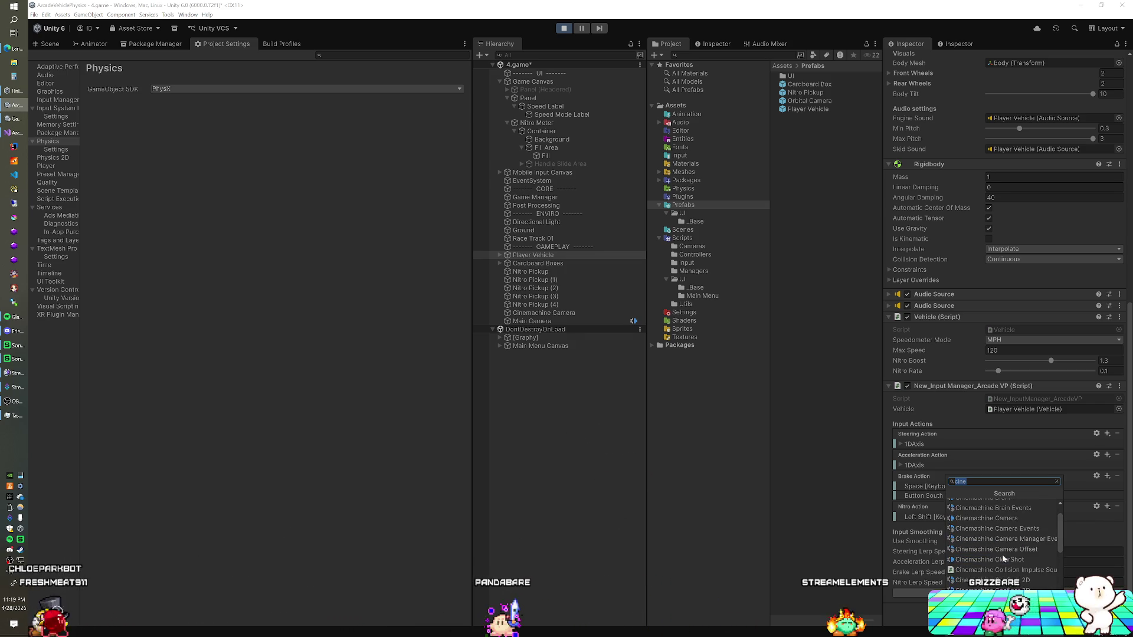
{"action": "scroll", "coordinate": [1000, 546], "scroll_direction": "down", "scroll_amount": 1}
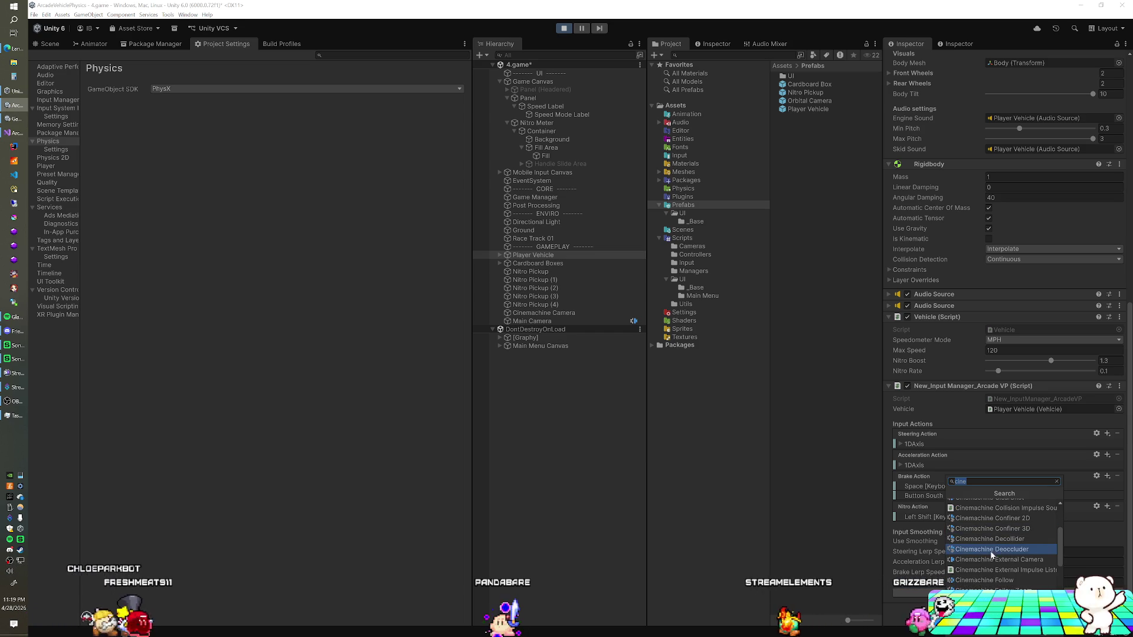
{"action": "scroll", "coordinate": [991, 541], "scroll_direction": "down", "scroll_amount": 1}
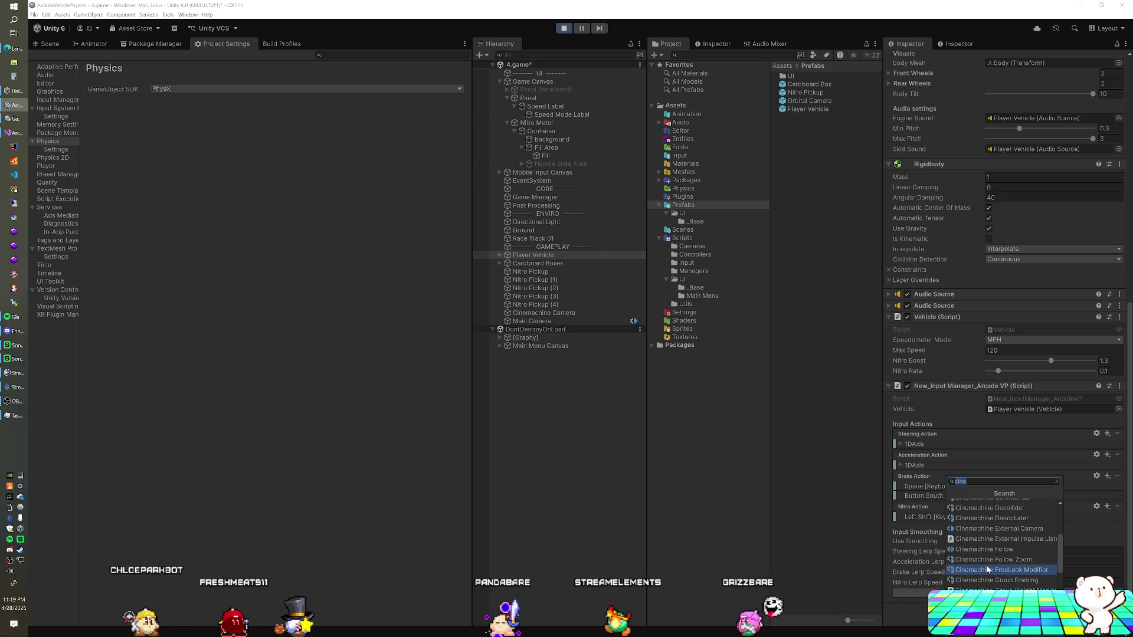
{"action": "scroll", "coordinate": [992, 550], "scroll_direction": "down", "scroll_amount": 1}
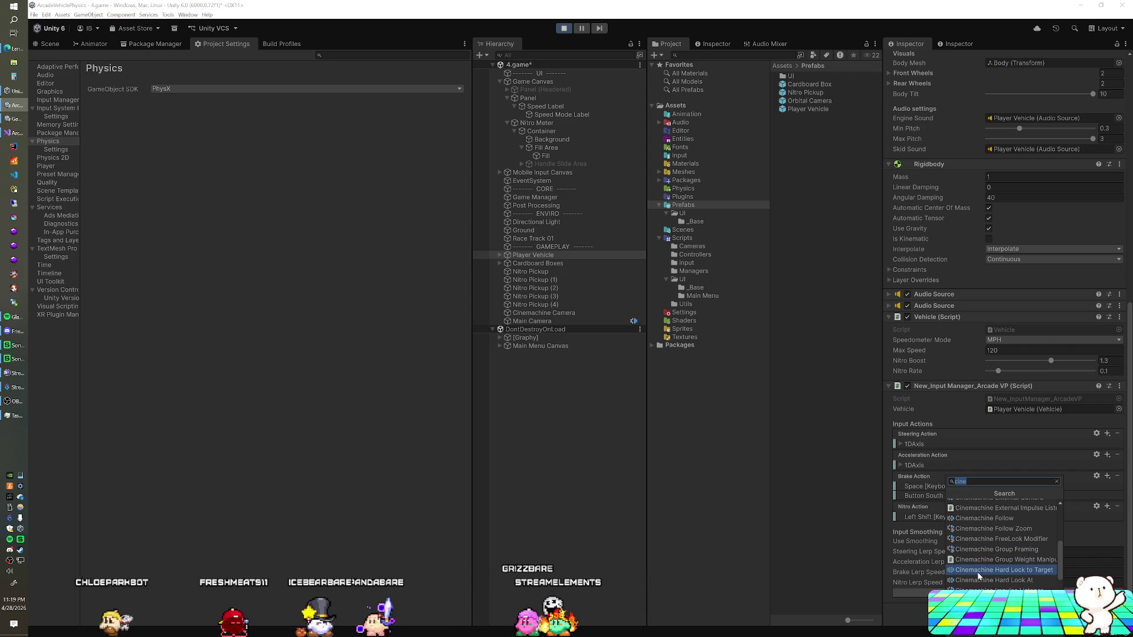
{"action": "left_click", "coordinate": [977, 572]}
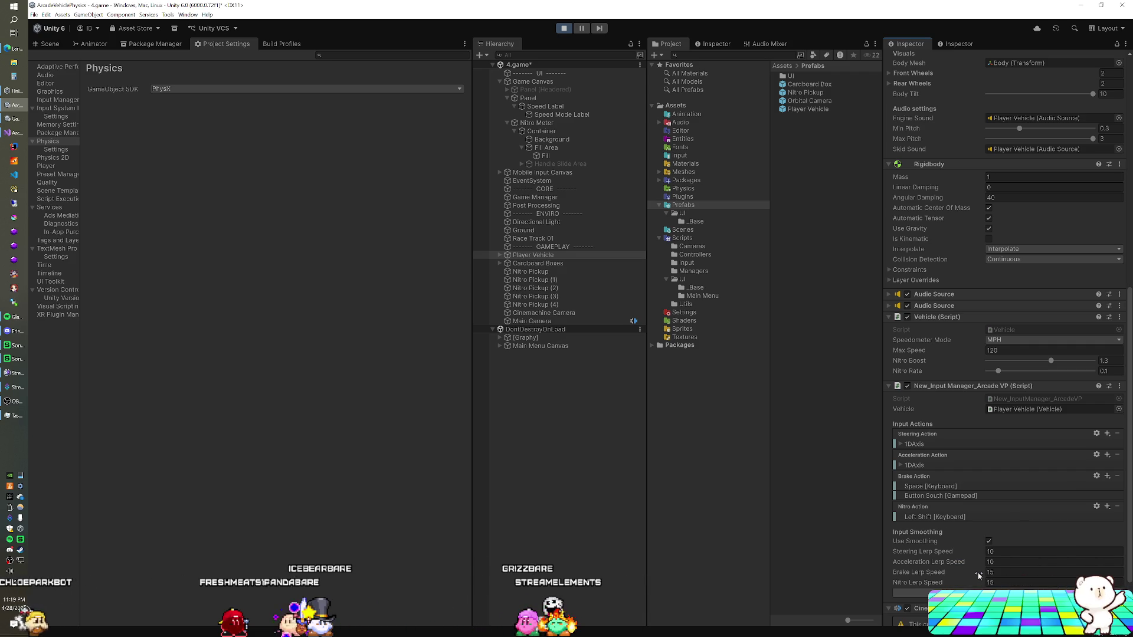
{"action": "scroll", "coordinate": [965, 543], "scroll_direction": "down", "scroll_amount": 3}
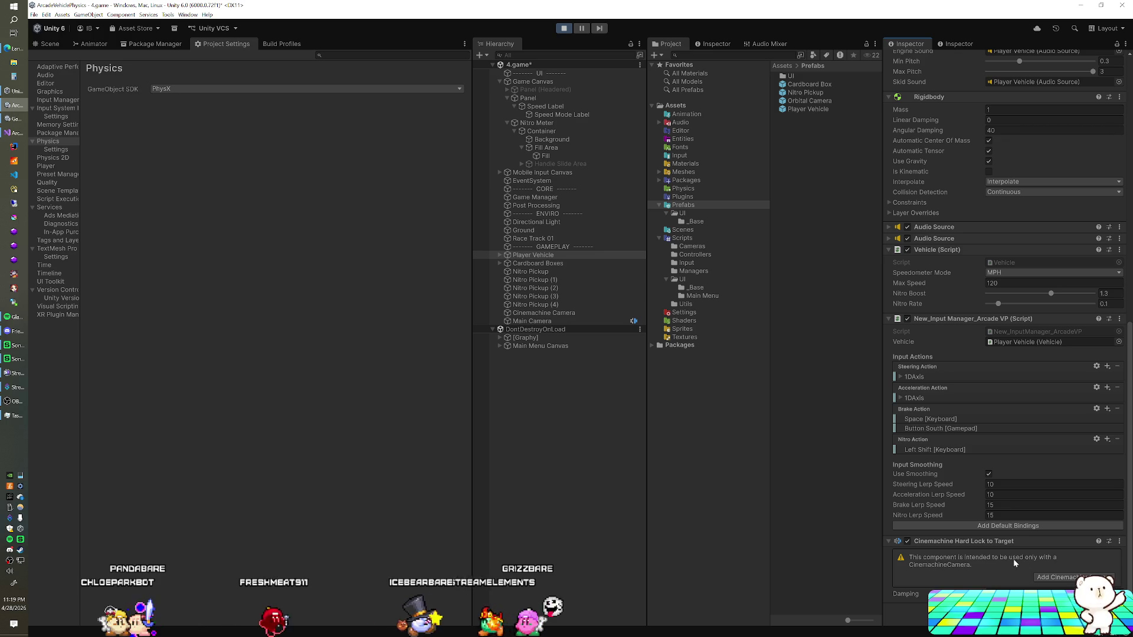
{"action": "left_click", "coordinate": [1119, 542]}
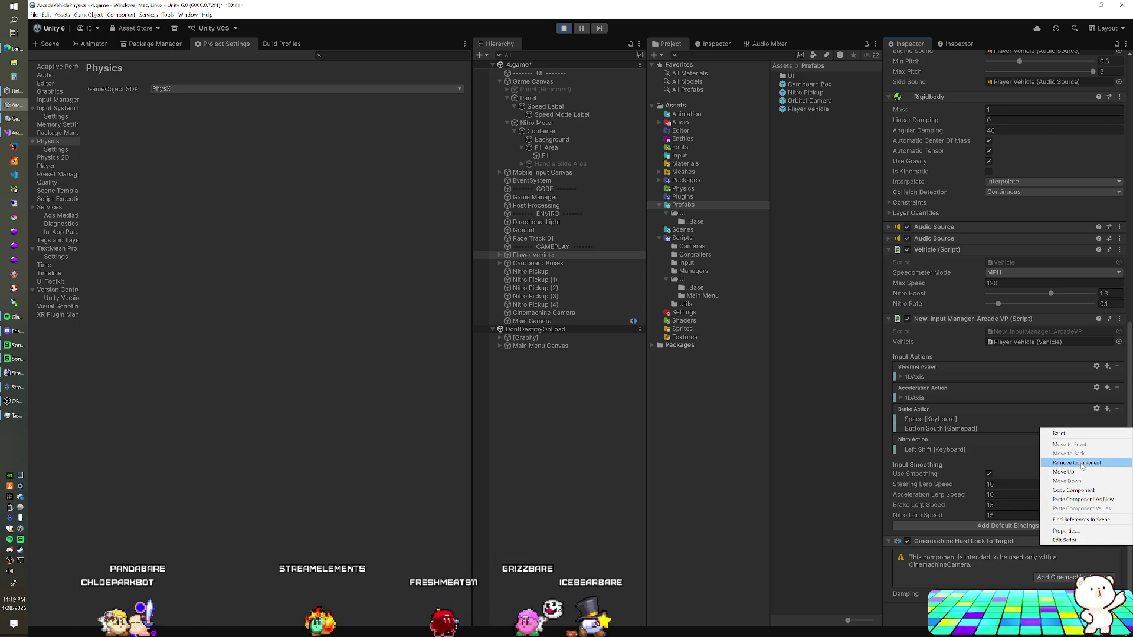
{"action": "left_click", "coordinate": [1077, 462]}
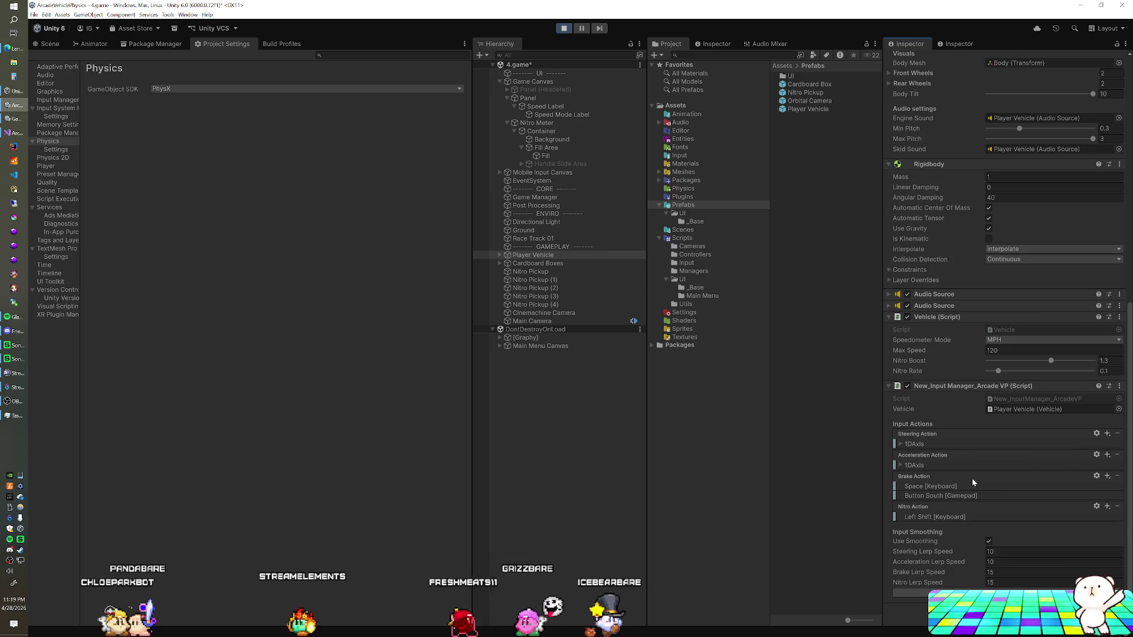
{"action": "left_click", "coordinate": [539, 320]}
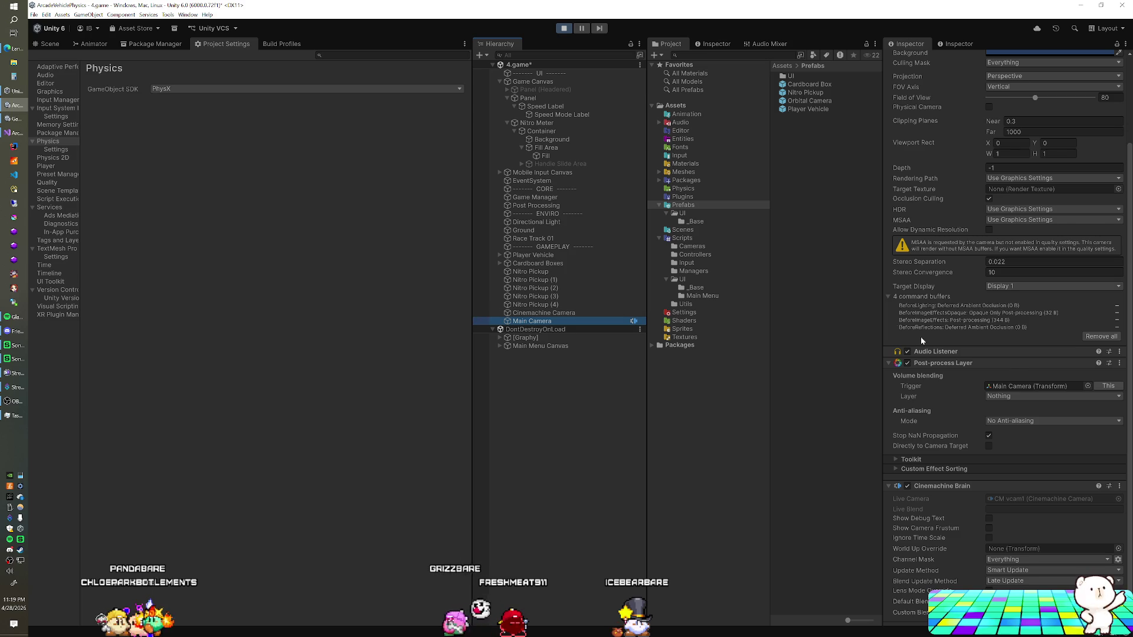
{"action": "scroll", "coordinate": [921, 338], "scroll_direction": "down", "scroll_amount": 1}
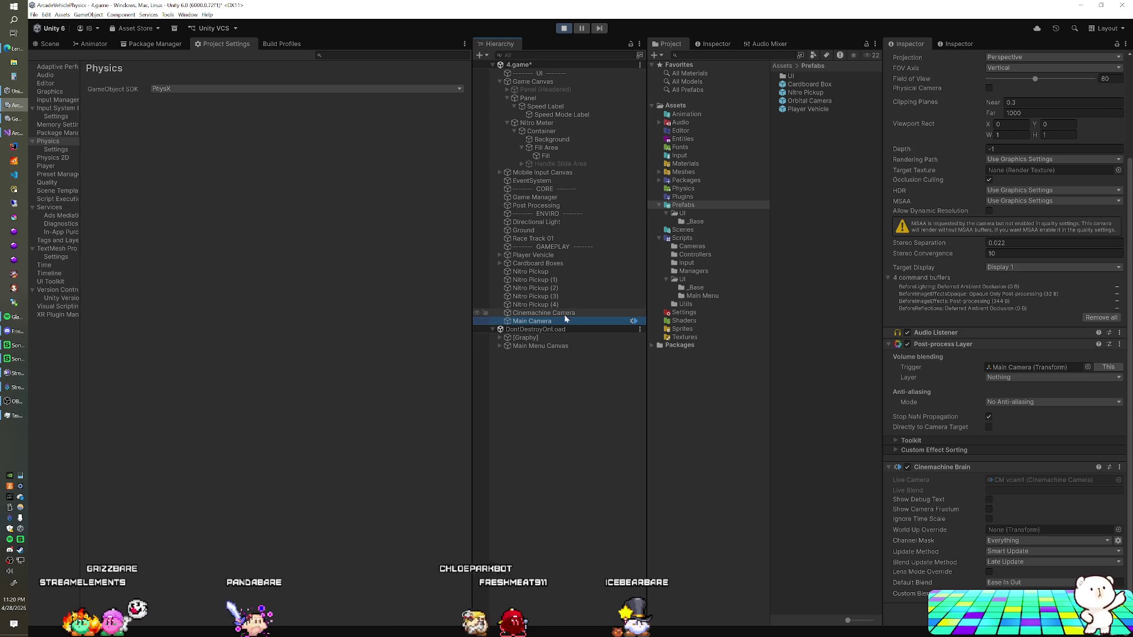
Select Cinemachine Camera and set Cinemachine Follow's Binding Mode to Lock To Target With World Up.
{"action": "left_click", "coordinate": [565, 314]}
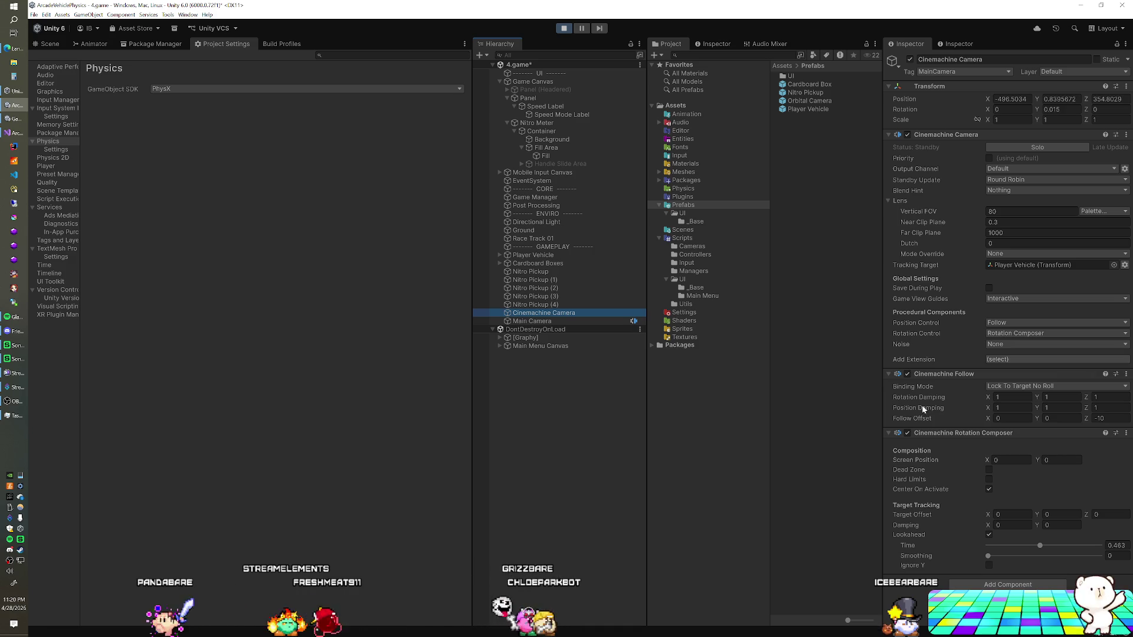
{"action": "left_click", "coordinate": [1003, 387]}
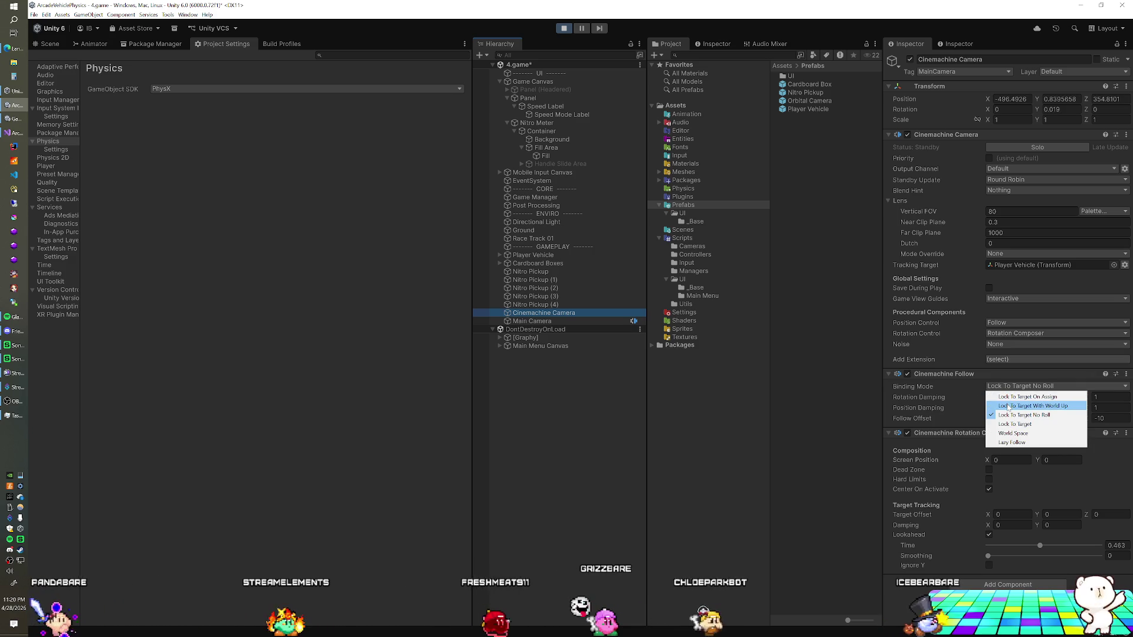
{"action": "left_click", "coordinate": [1009, 407]}
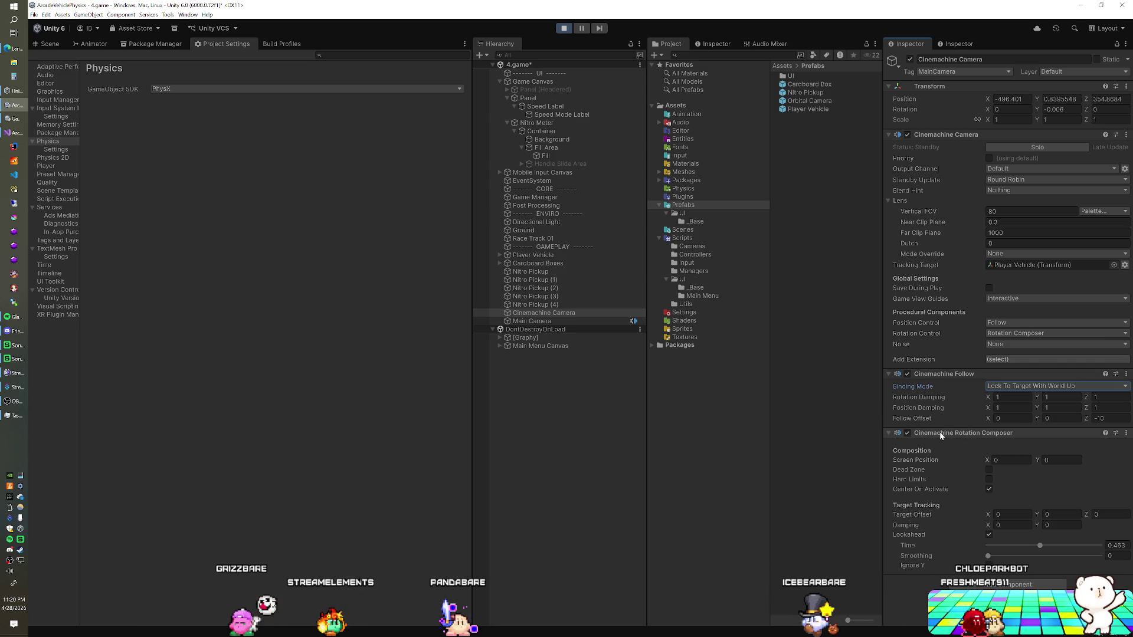
{"action": "left_click", "coordinate": [1000, 324]}
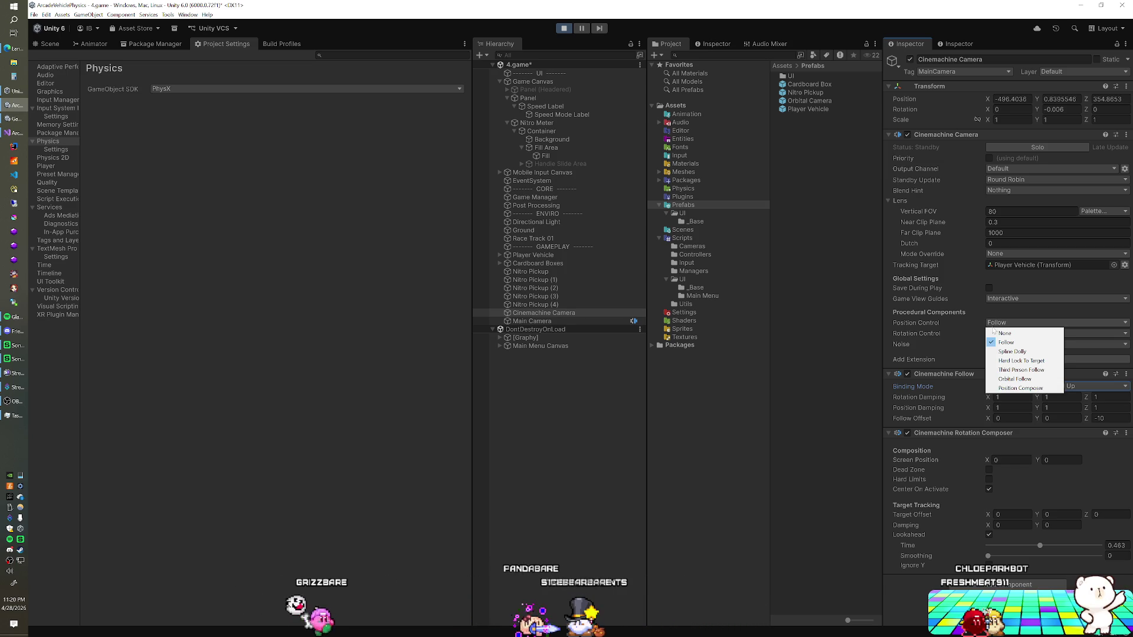
Keep Position Control on Follow and switch Rotation Control to Rotate With Follow Target.
{"action": "left_click", "coordinate": [951, 328]}
{"action": "left_click", "coordinate": [1000, 334]}
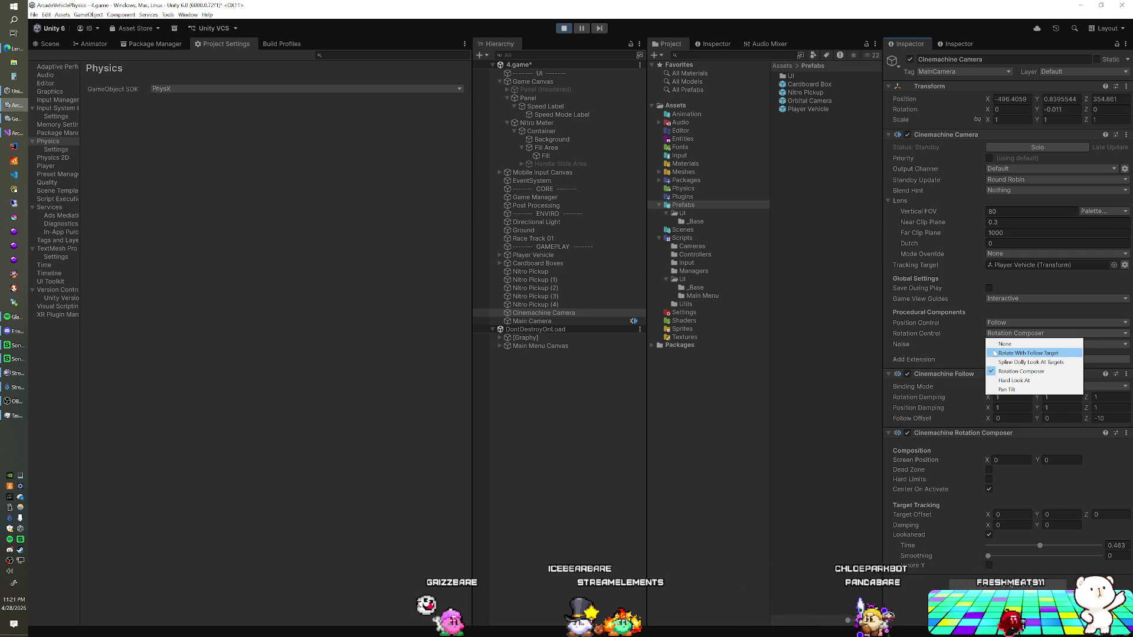
{"action": "left_click", "coordinate": [995, 352]}
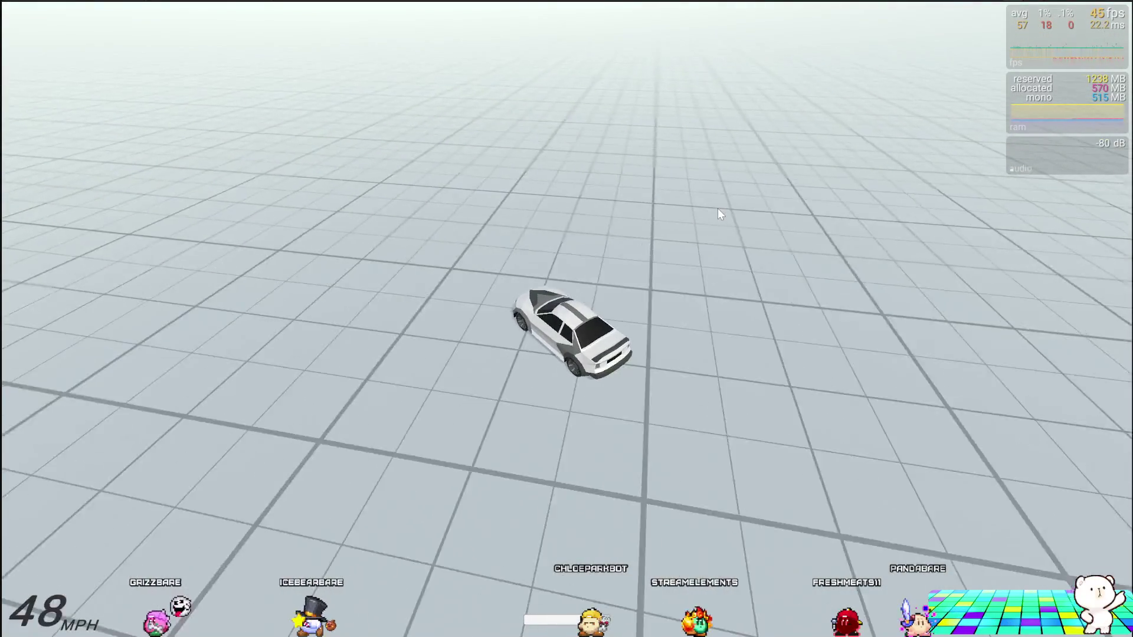
Drive the car in Play mode, accelerating and turning to watch the camera follow.
{"action": "key", "text": "w"}
{"action": "key", "text": "w"}
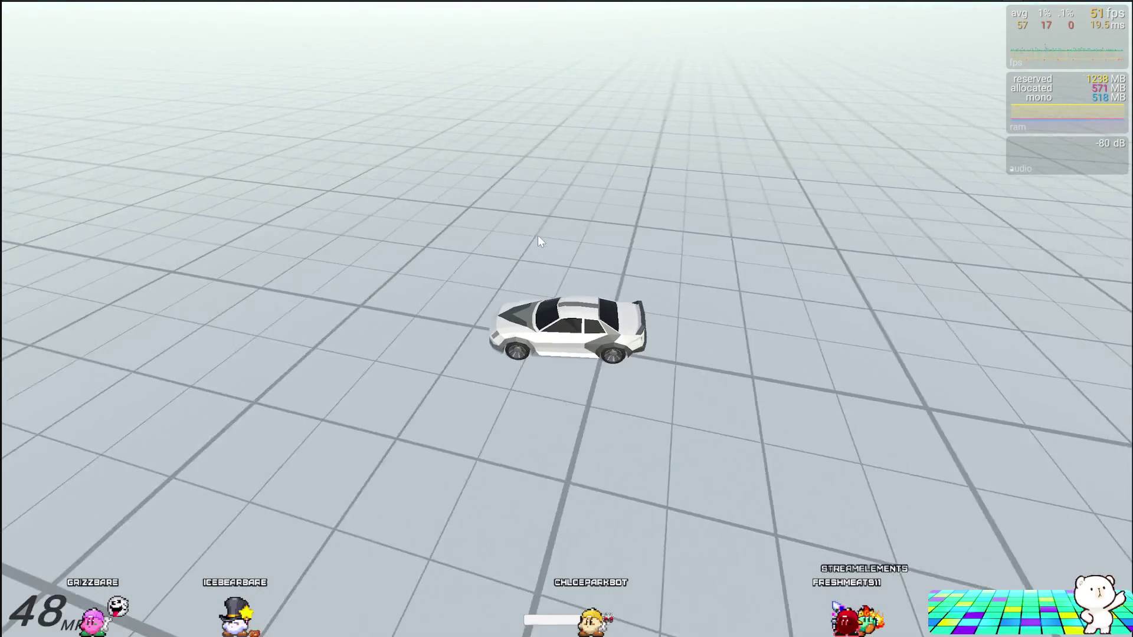
{"action": "key", "text": "w"}
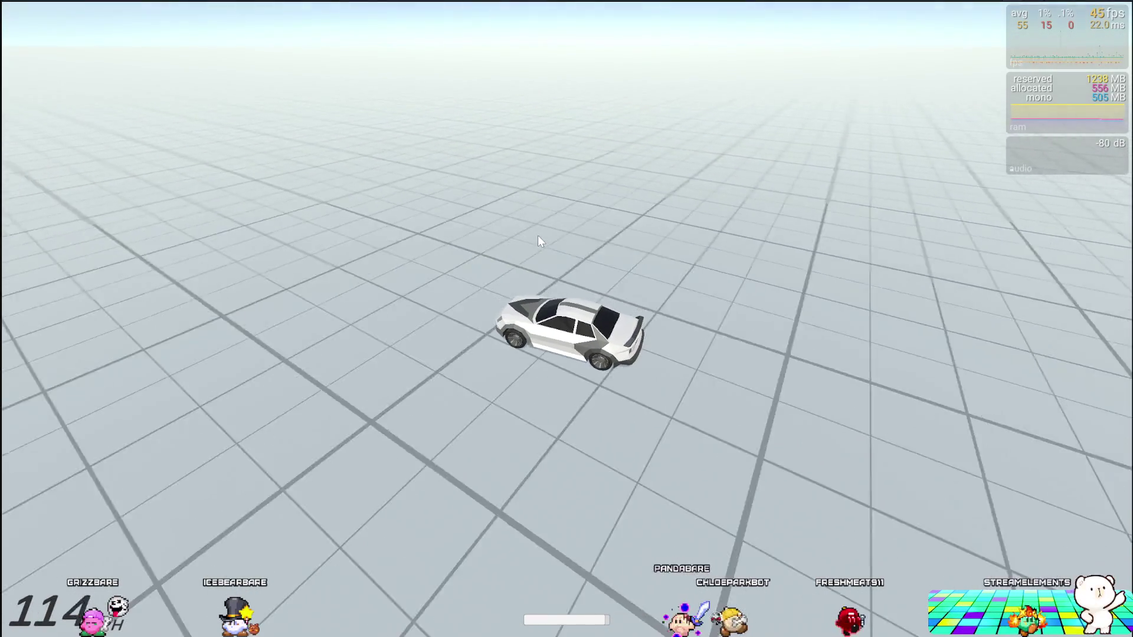
{"action": "key", "text": "w"}
{"action": "key", "text": "w"}
{"action": "key", "text": "w"}
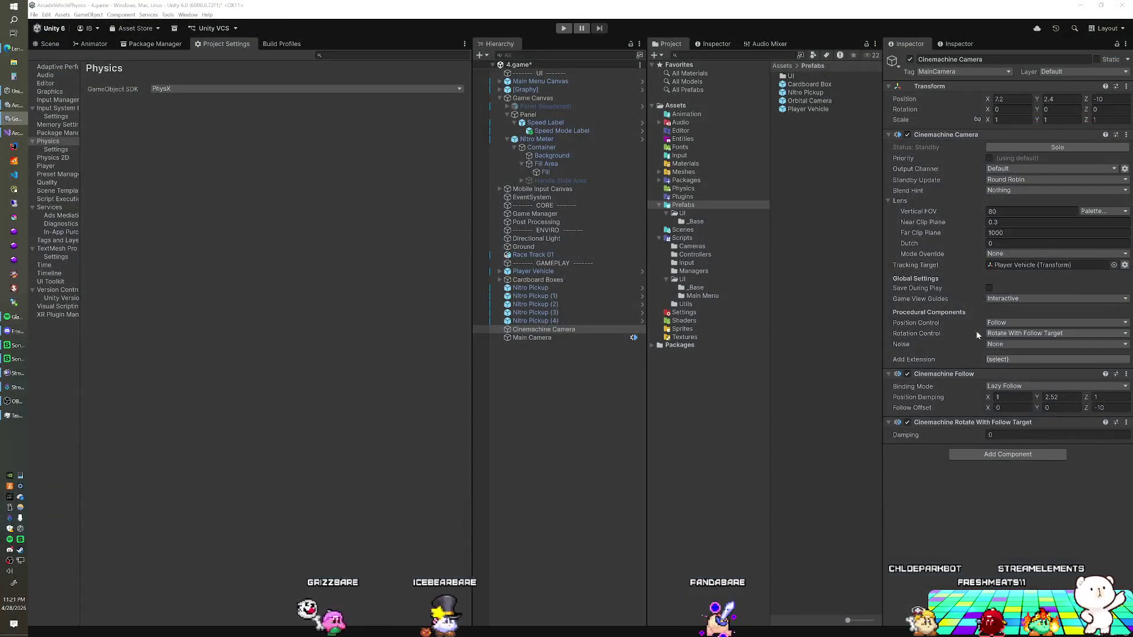
Enter Play mode to test the camera's Lazy Follow binding.
{"action": "left_click", "coordinate": [564, 28]}
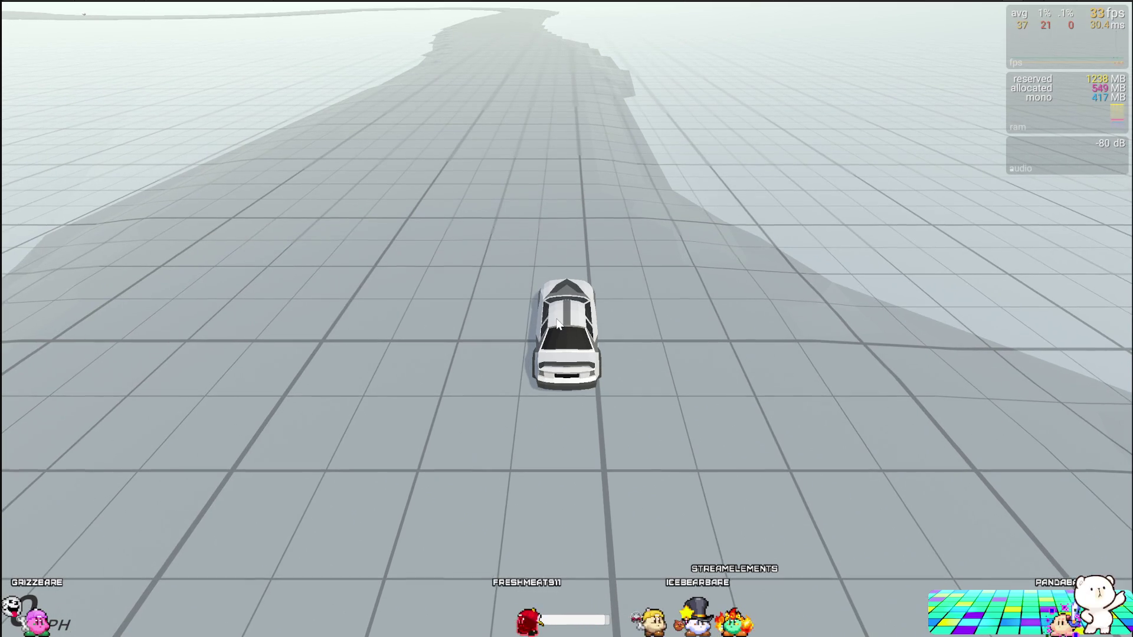
Drive forward, slide left into drifting donuts, then accelerate away while watching the camera trail.
{"action": "key", "text": "w"}
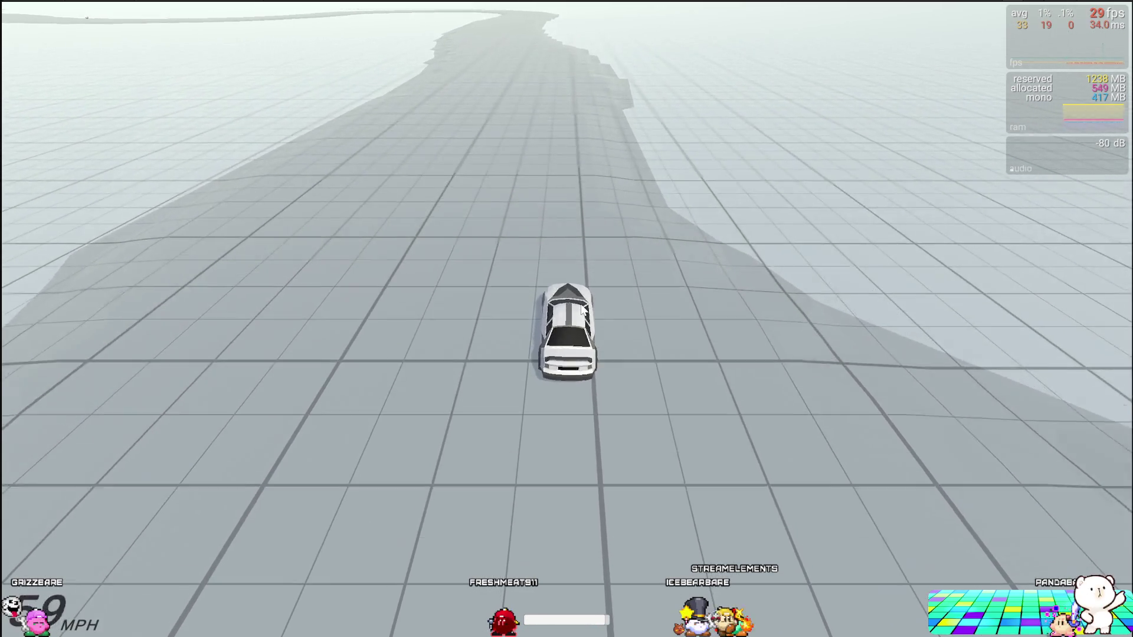
{"action": "key", "text": "a"}
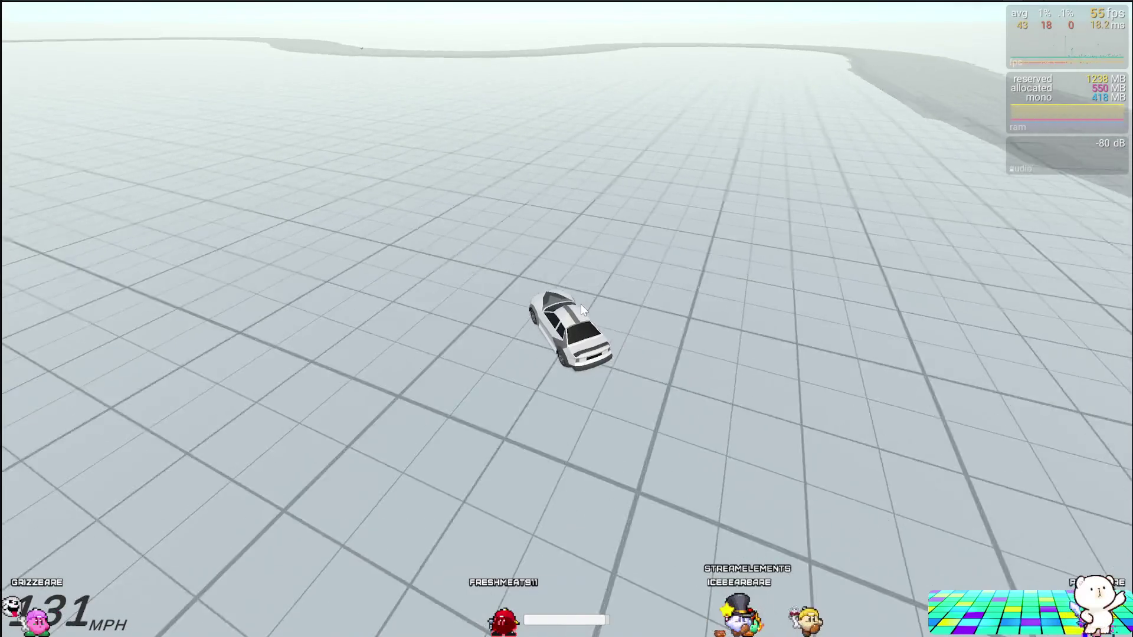
{"action": "key", "text": "space"}
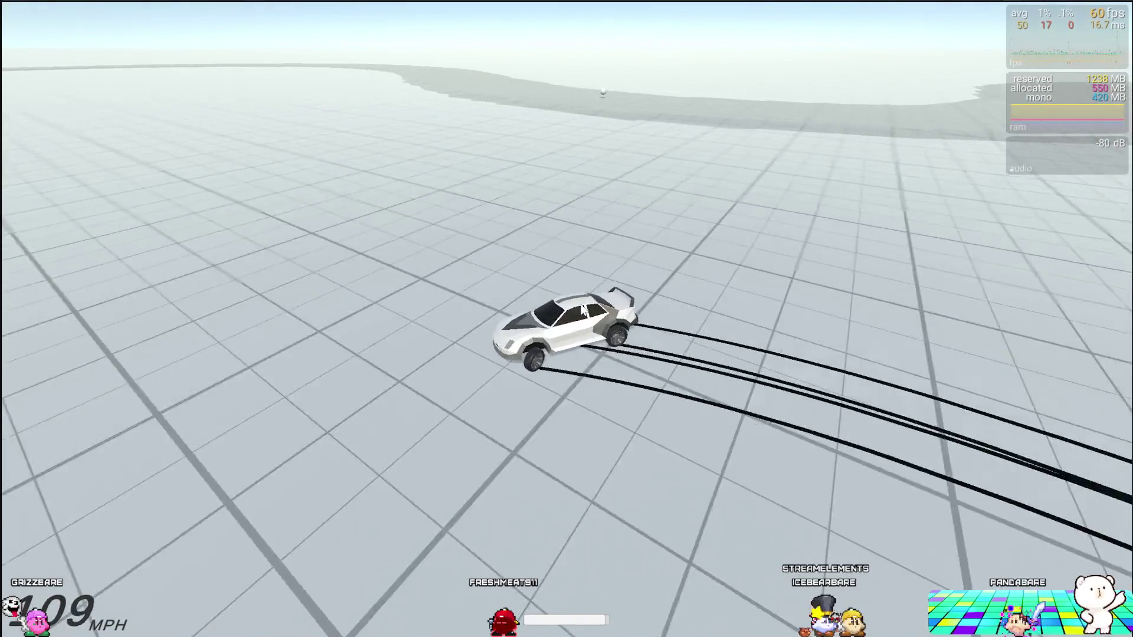
{"action": "key", "text": "a"}
{"action": "key", "text": "a"}
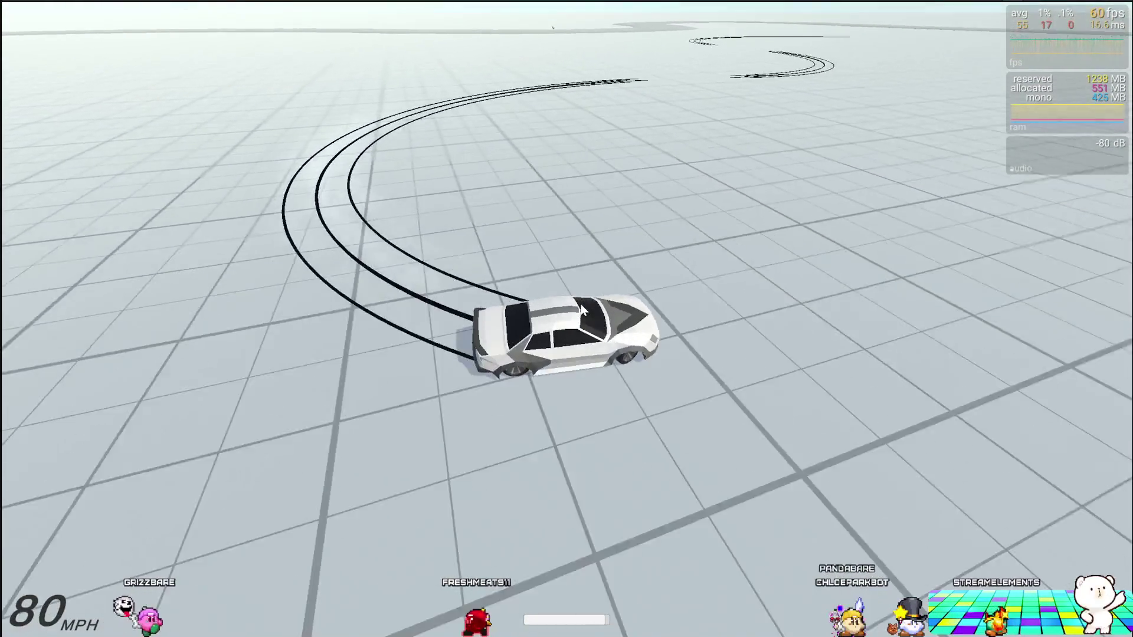
{"action": "key", "text": "w"}
{"action": "key", "text": "a"}
{"action": "key", "text": "a"}
{"action": "key", "text": "a"}
{"action": "key", "text": "w"}
{"action": "key", "text": "w"}
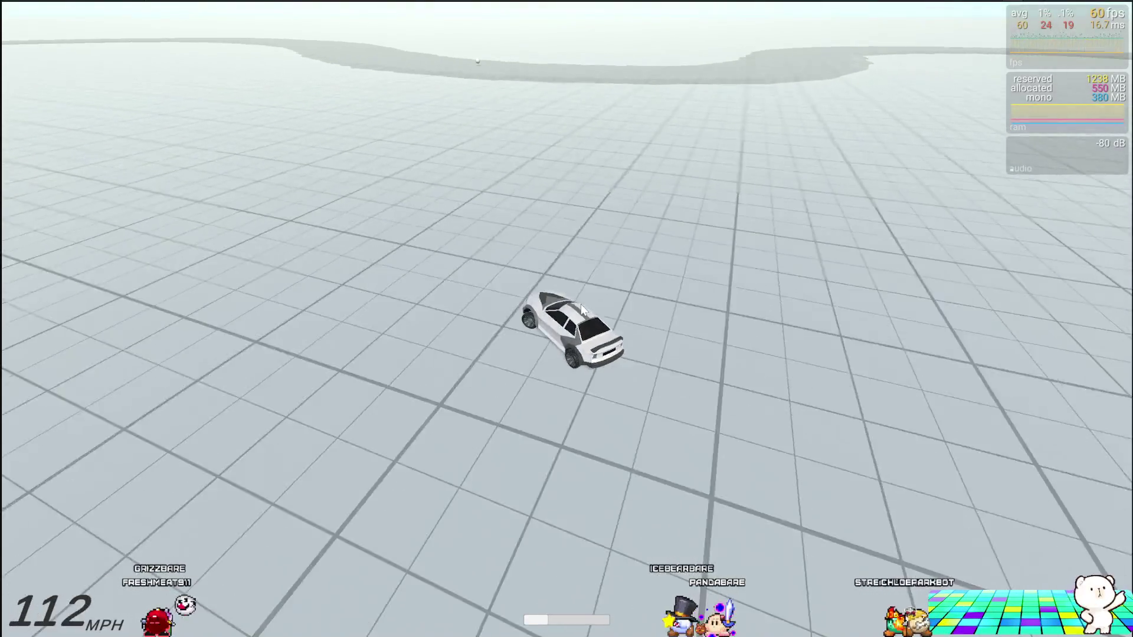
{"action": "key", "text": "w"}
{"action": "key", "text": "w"}
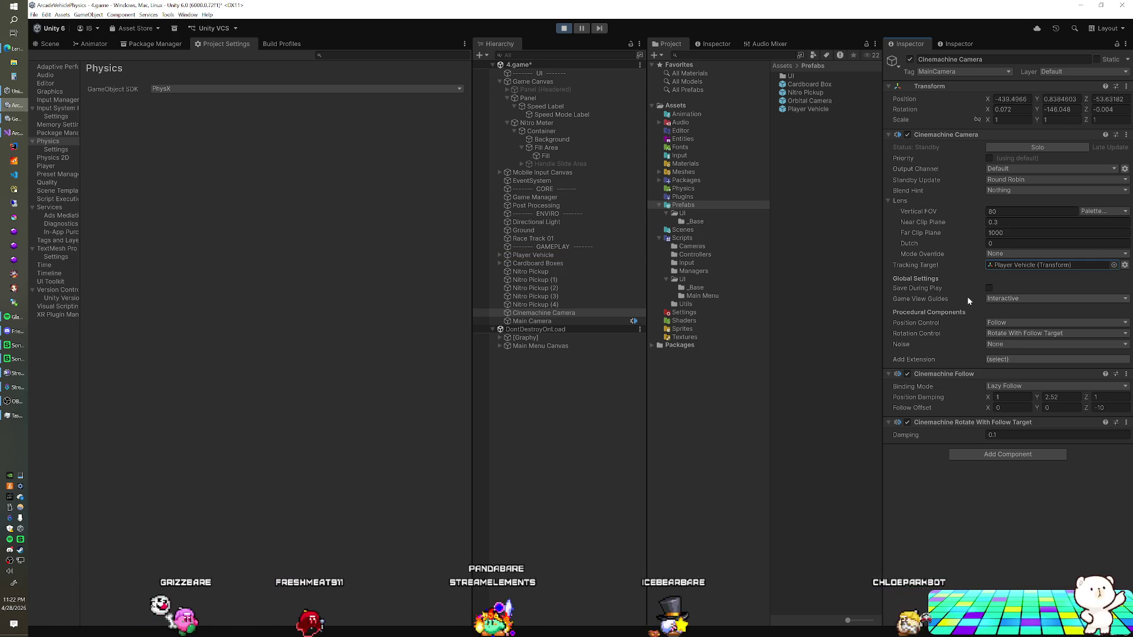
{"action": "left_click", "coordinate": [996, 299]}
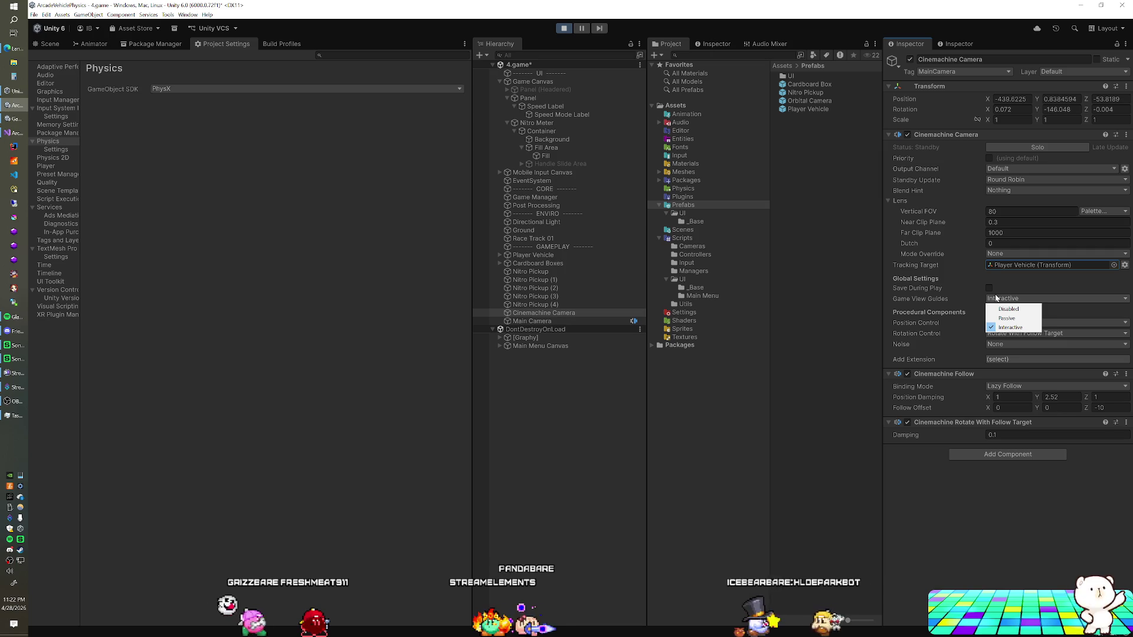
{"action": "left_click", "coordinate": [972, 294]}
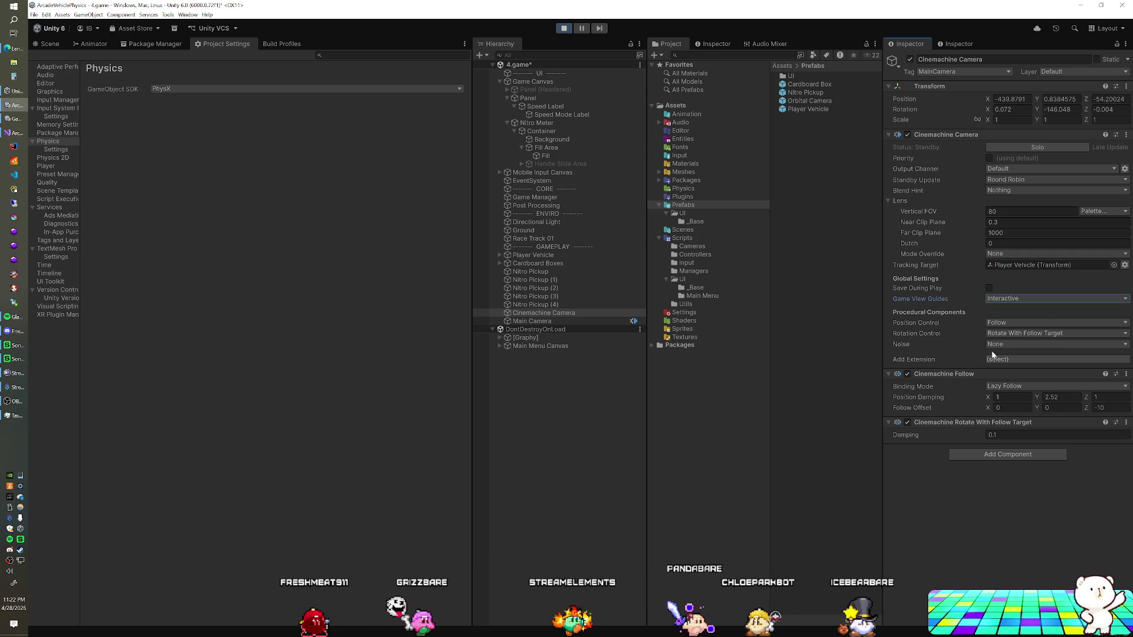
{"action": "left_click", "coordinate": [1005, 360]}
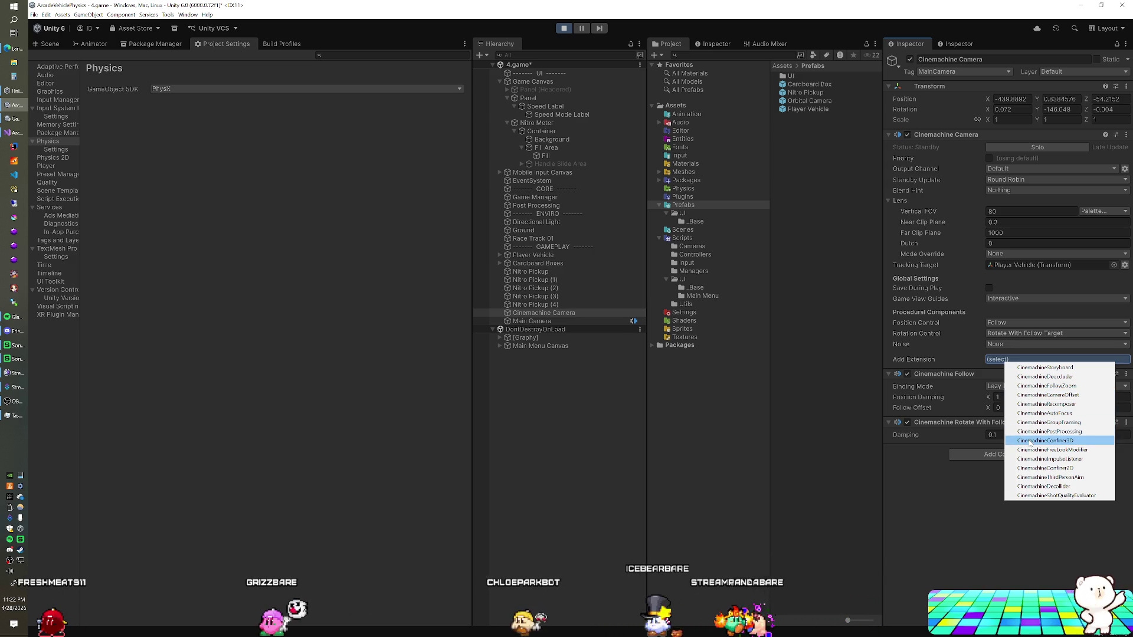
{"action": "left_click", "coordinate": [952, 481]}
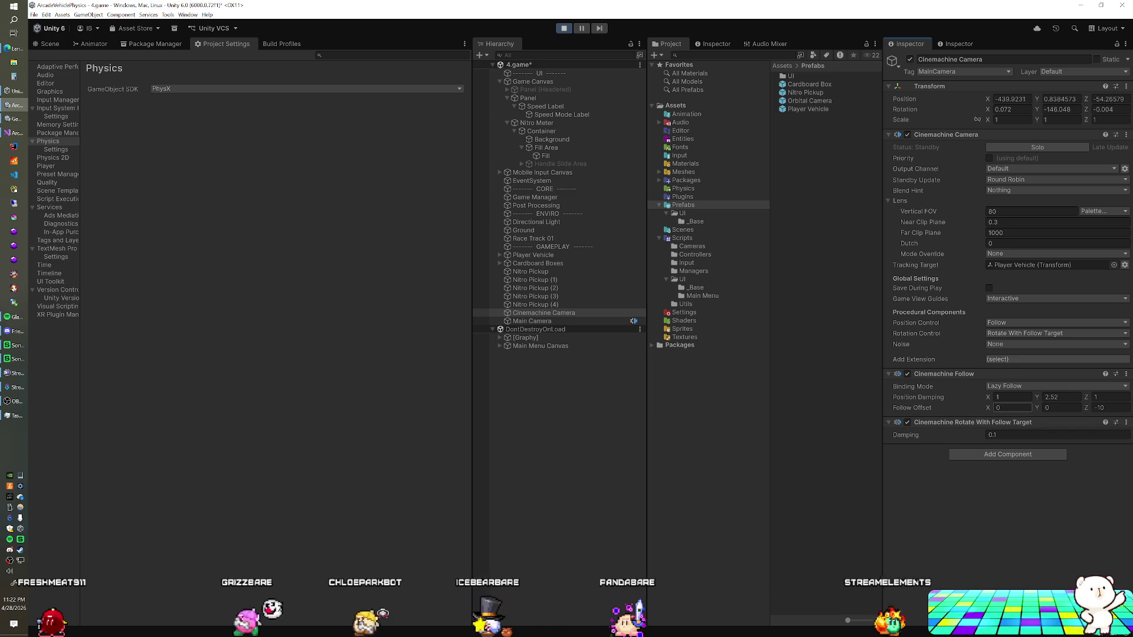
Set Binding Mode to Lock To Target and Angular Damping Mode to Quaternion.
{"action": "left_click", "coordinate": [1012, 386]}
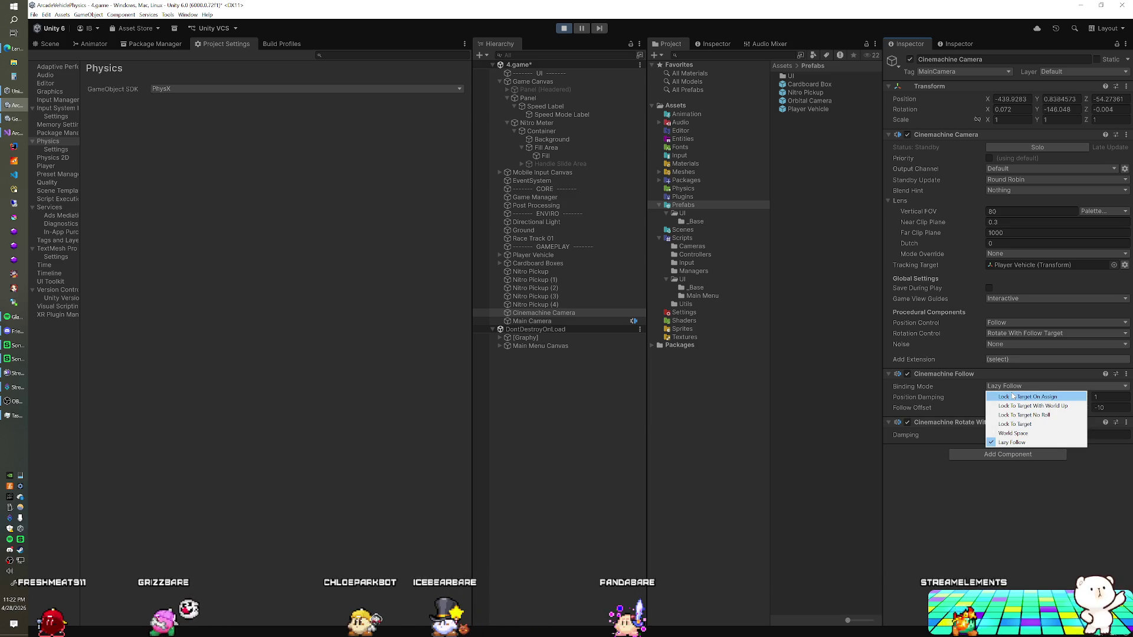
{"action": "left_click", "coordinate": [1015, 425]}
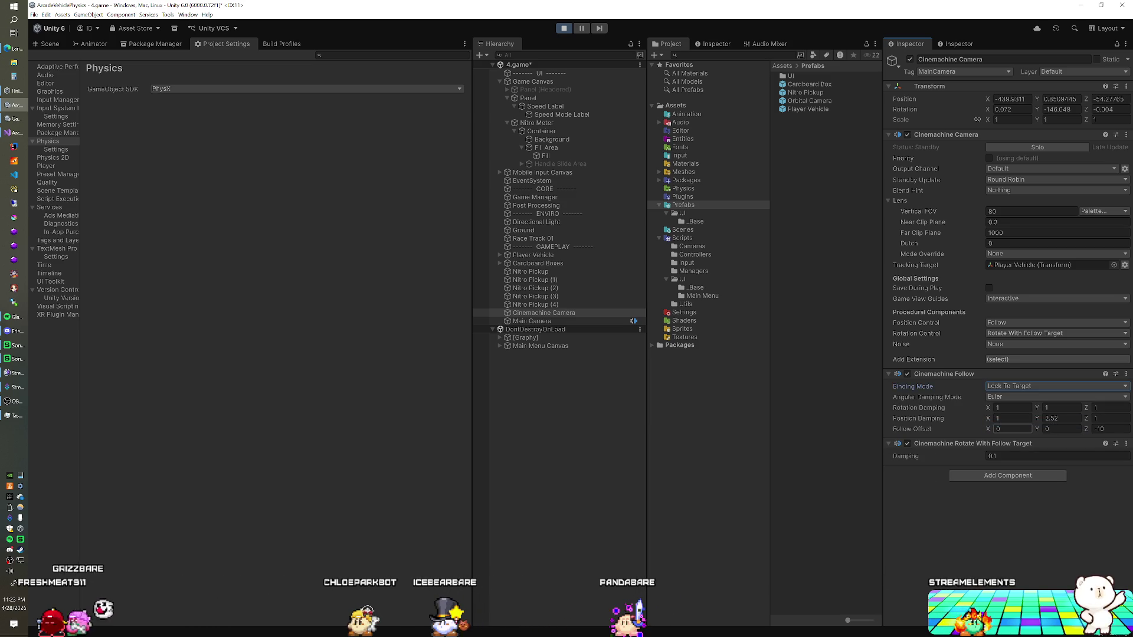
{"action": "left_click", "coordinate": [1004, 399]}
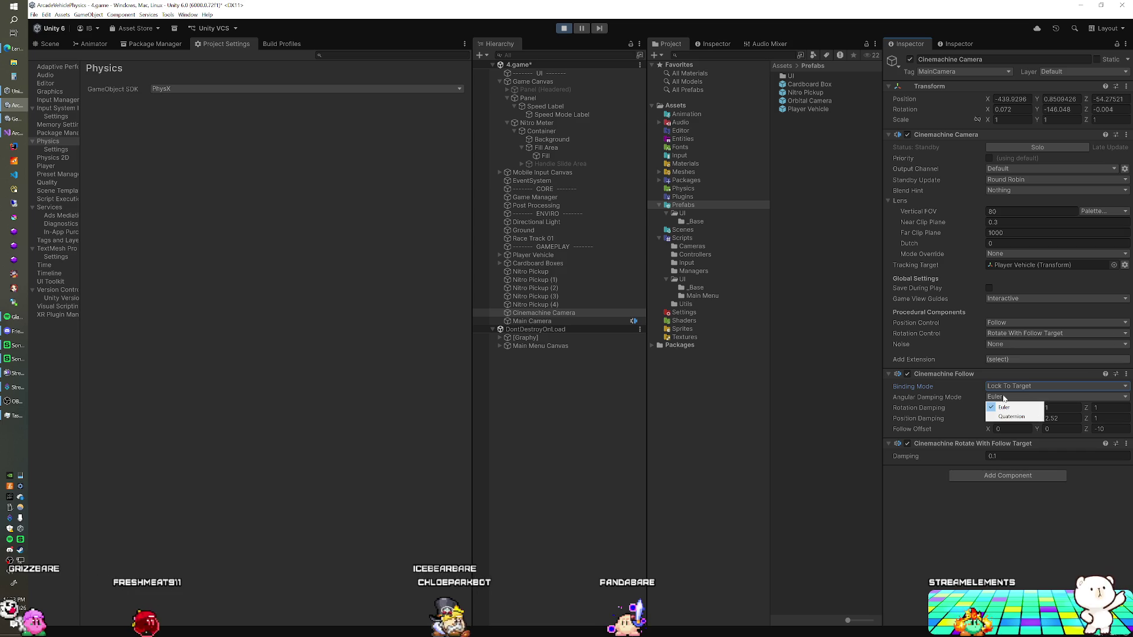
{"action": "left_click", "coordinate": [1005, 417]}
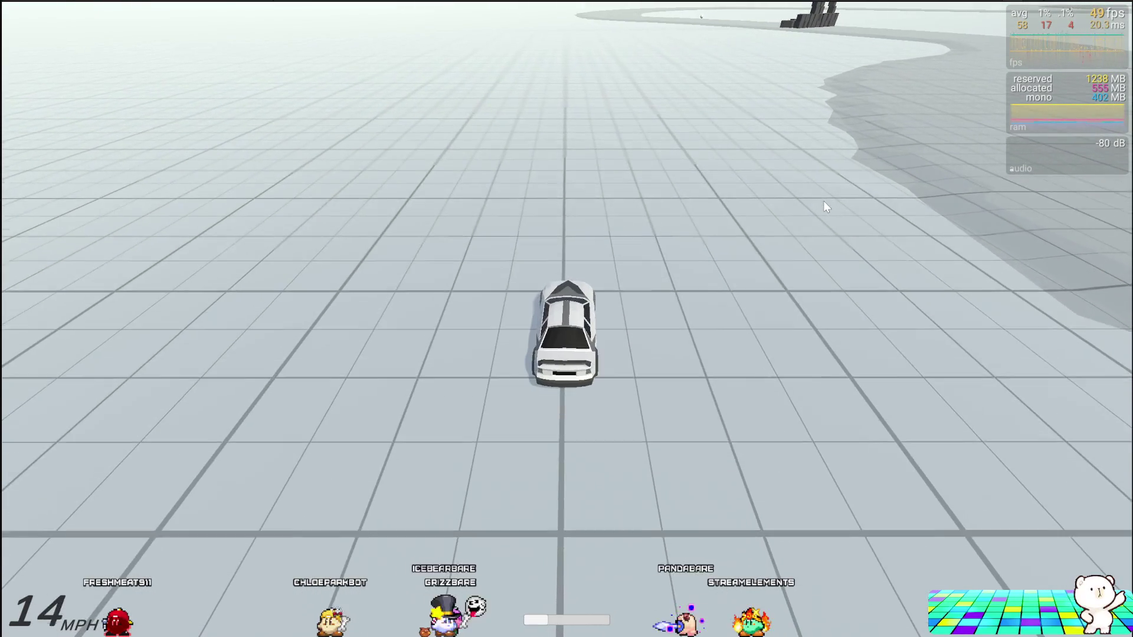
Accelerate the car into right-turn drifts and spins to watch the camera follow.
{"action": "key", "text": "w"}
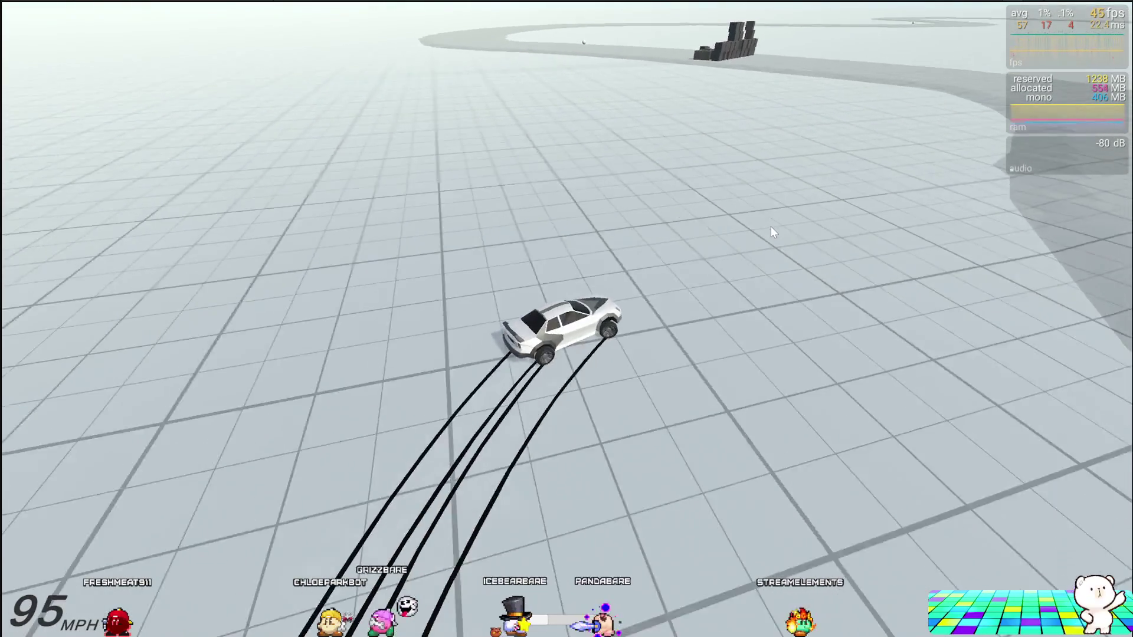
{"action": "key", "text": "d"}
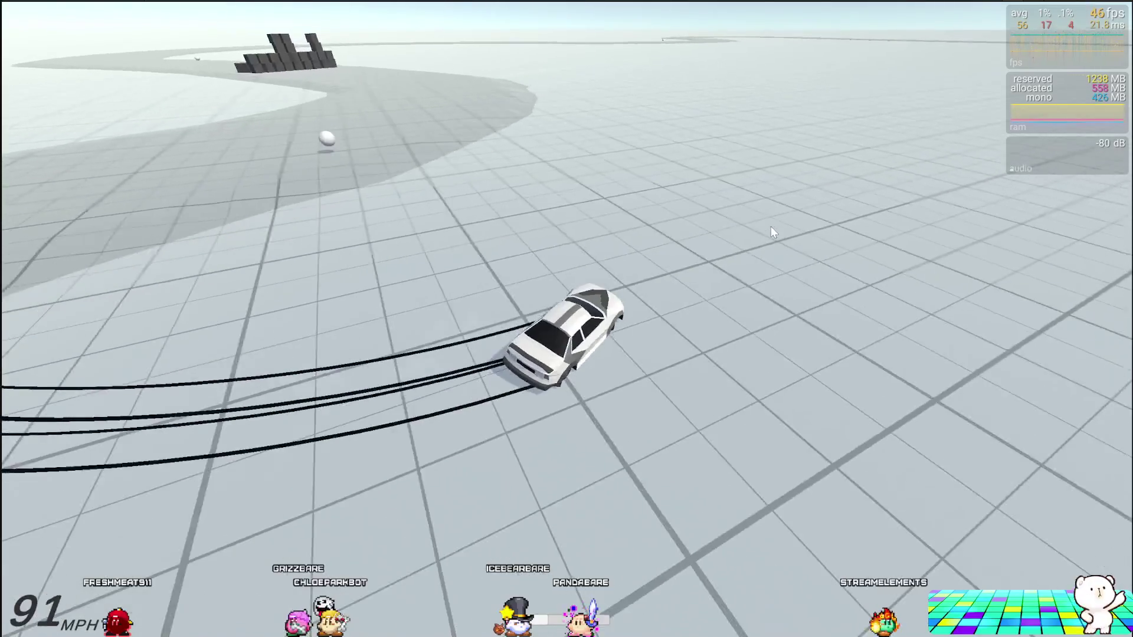
{"action": "key", "text": "w"}
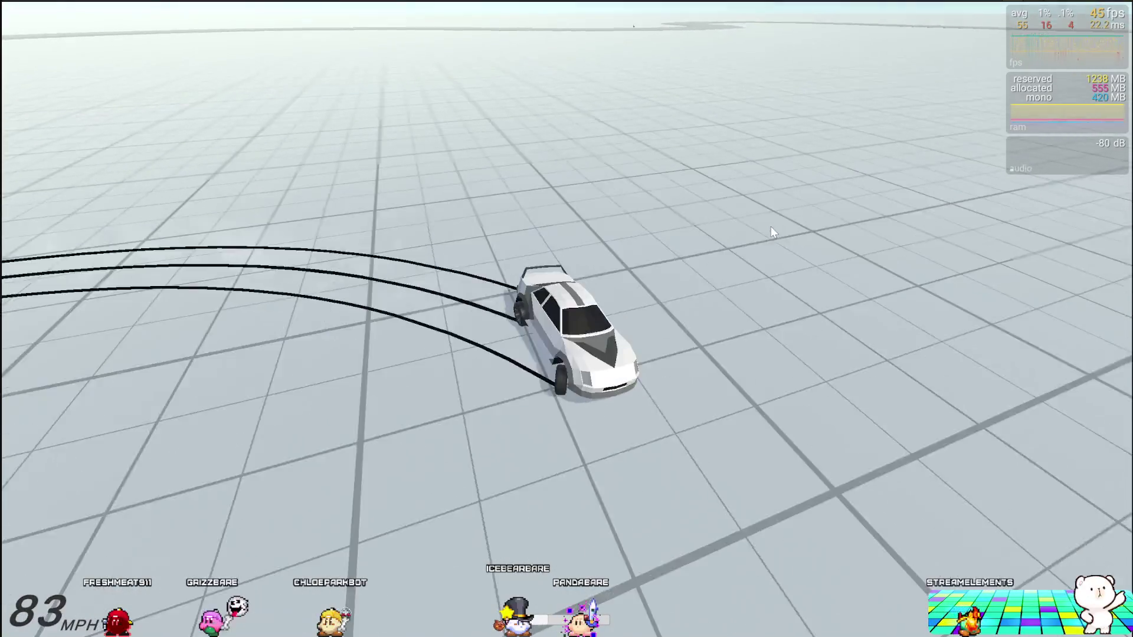
{"action": "key", "text": "w"}
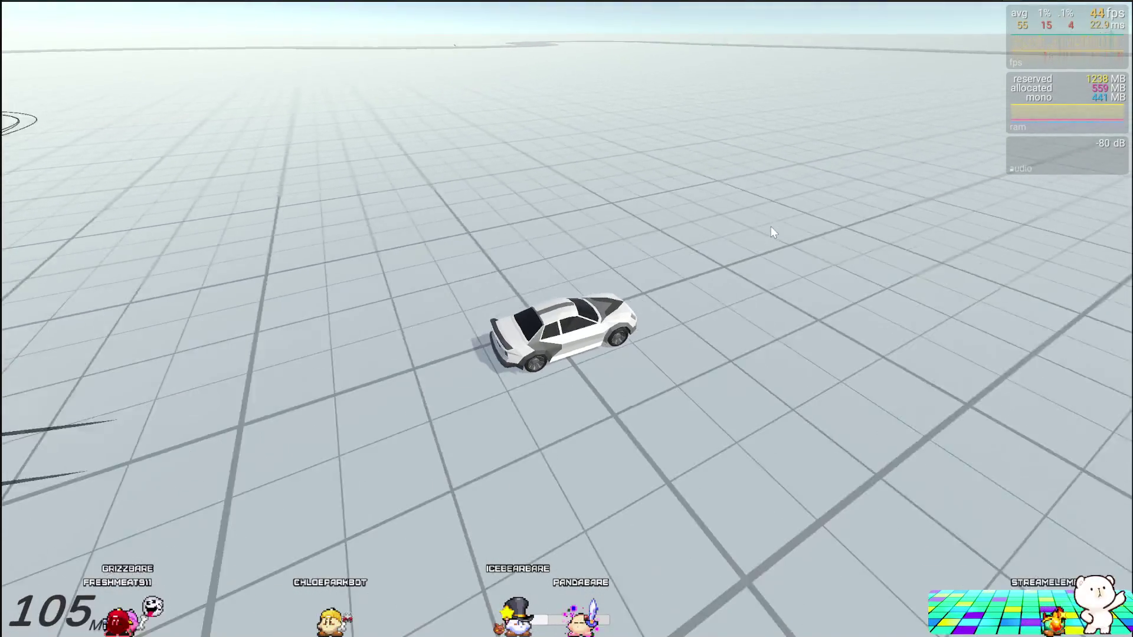
{"action": "key", "text": "w"}
{"action": "key", "text": "w"}
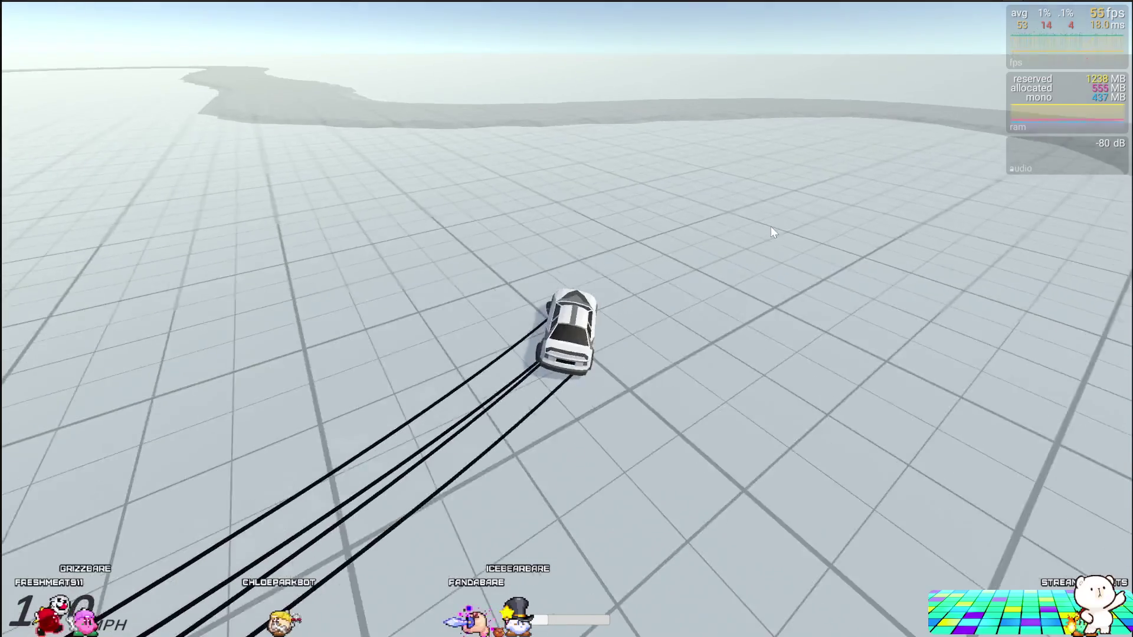
{"action": "key", "text": "w"}
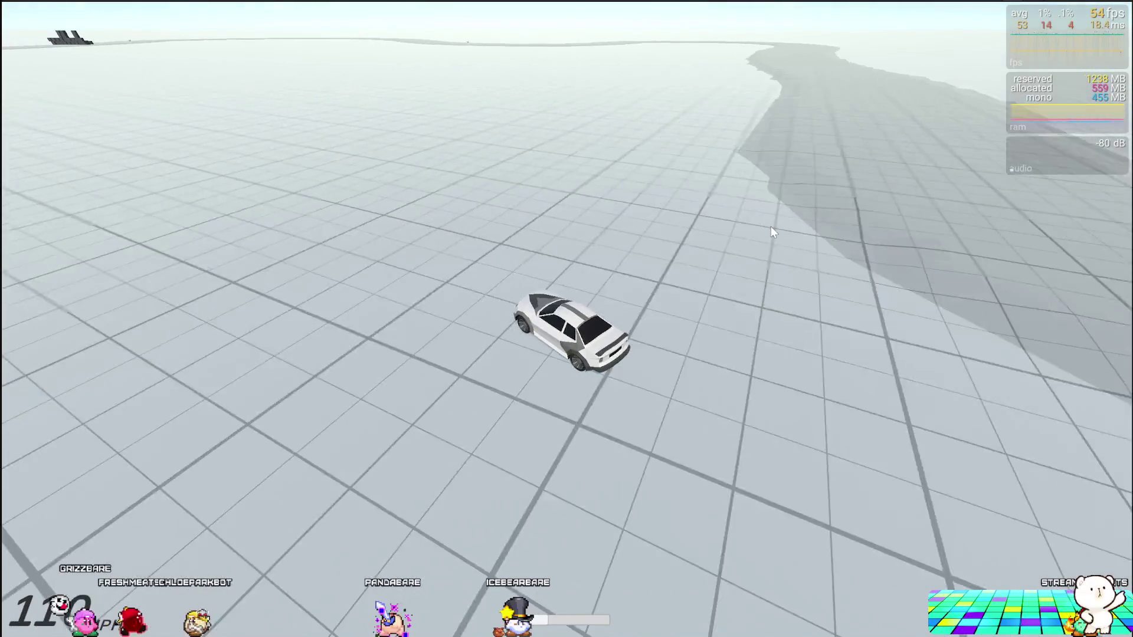
{"action": "key", "text": "w"}
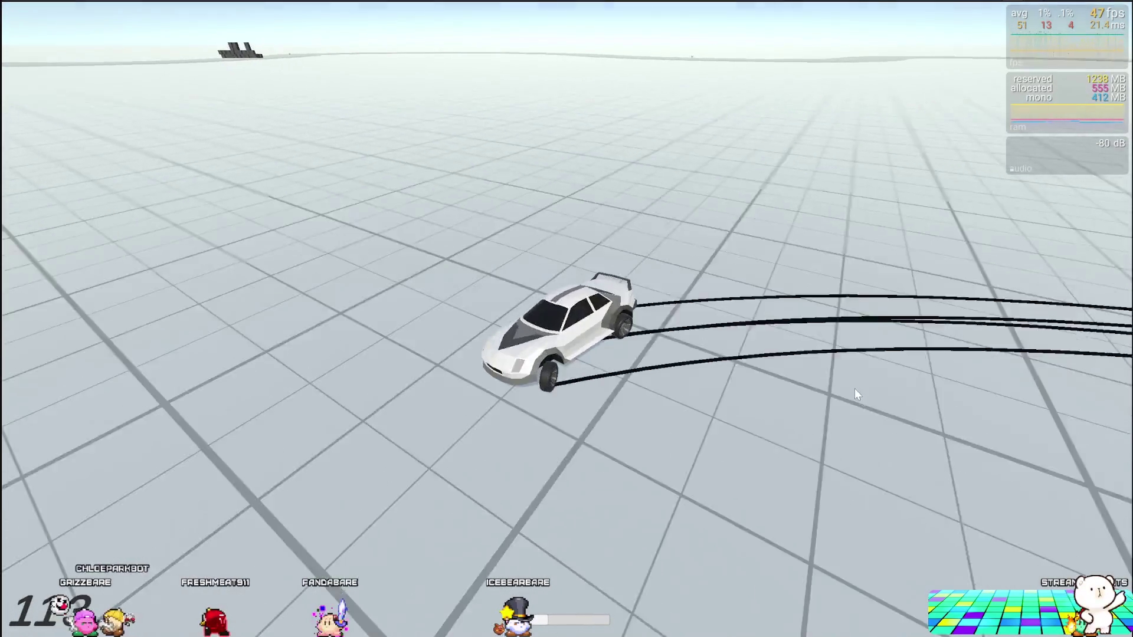
Drift through tight turns and a wide loop, then leave the full-screen Game view.
{"action": "key", "text": "w"}
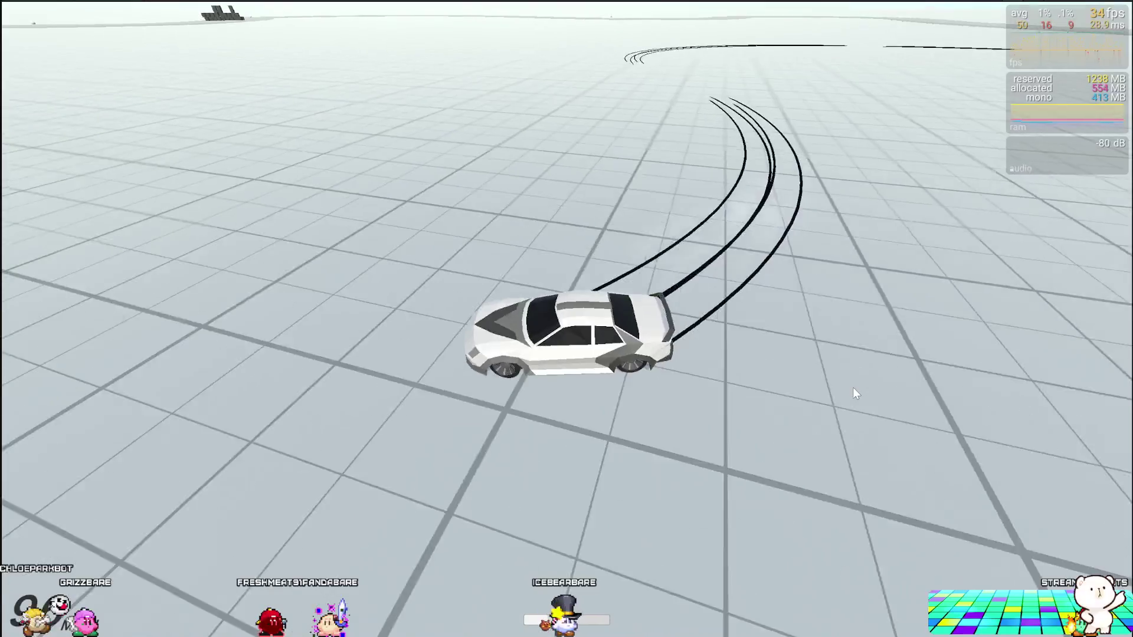
{"action": "key", "text": "w"}
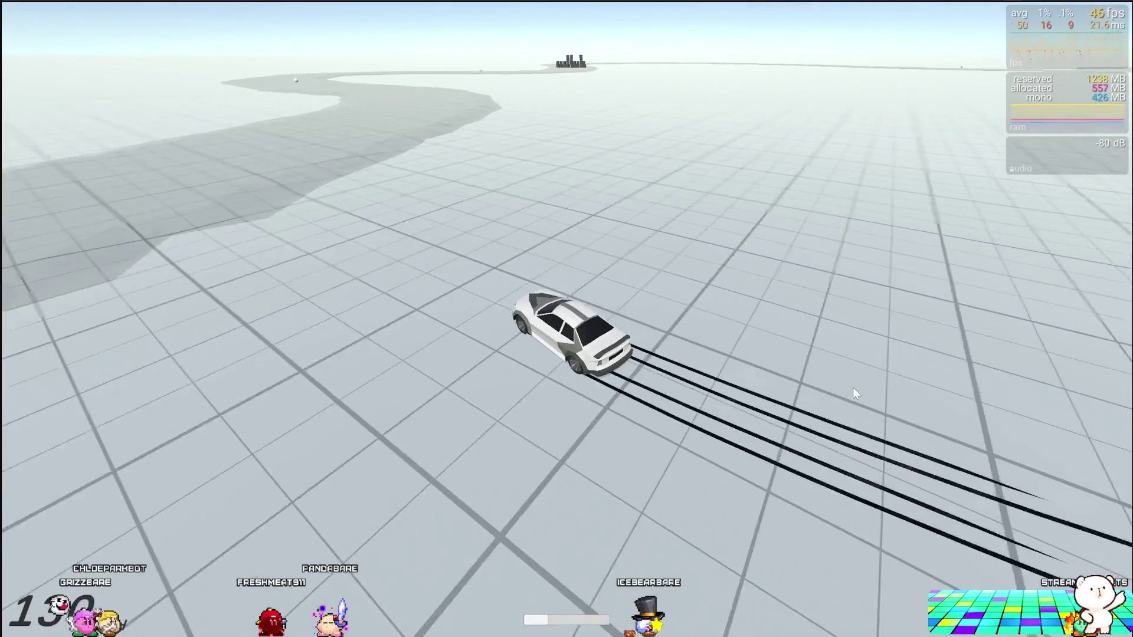
{"action": "key", "text": "w"}
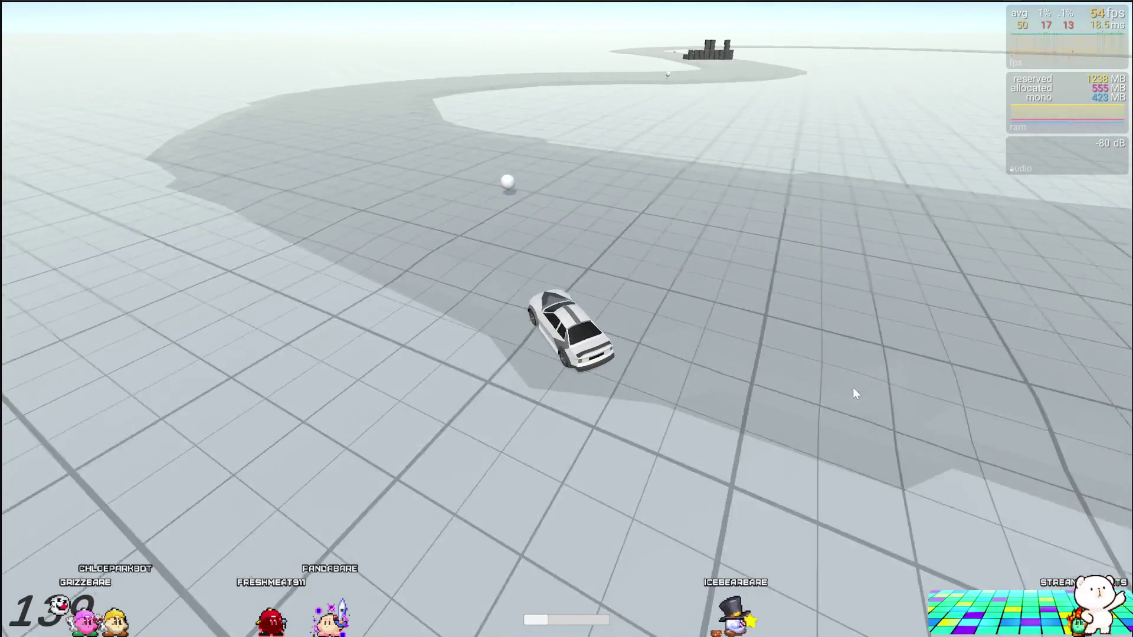
{"action": "key", "text": "w"}
{"action": "key", "text": "w"}
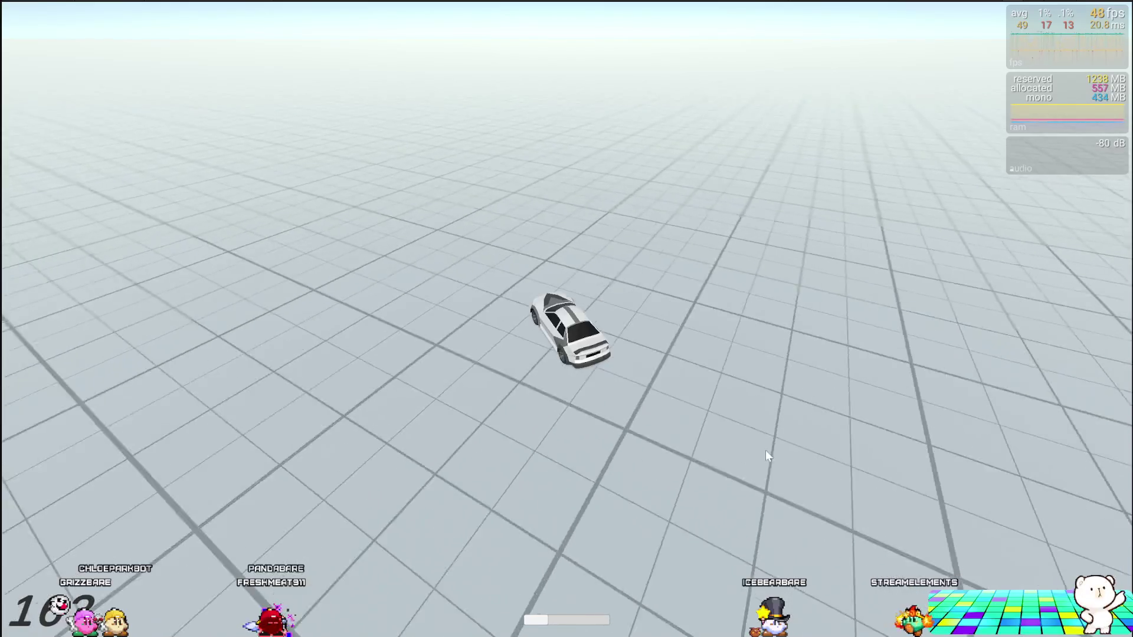
{"action": "key", "text": "space"}
{"action": "key", "text": "w"}
{"action": "key", "text": "w"}
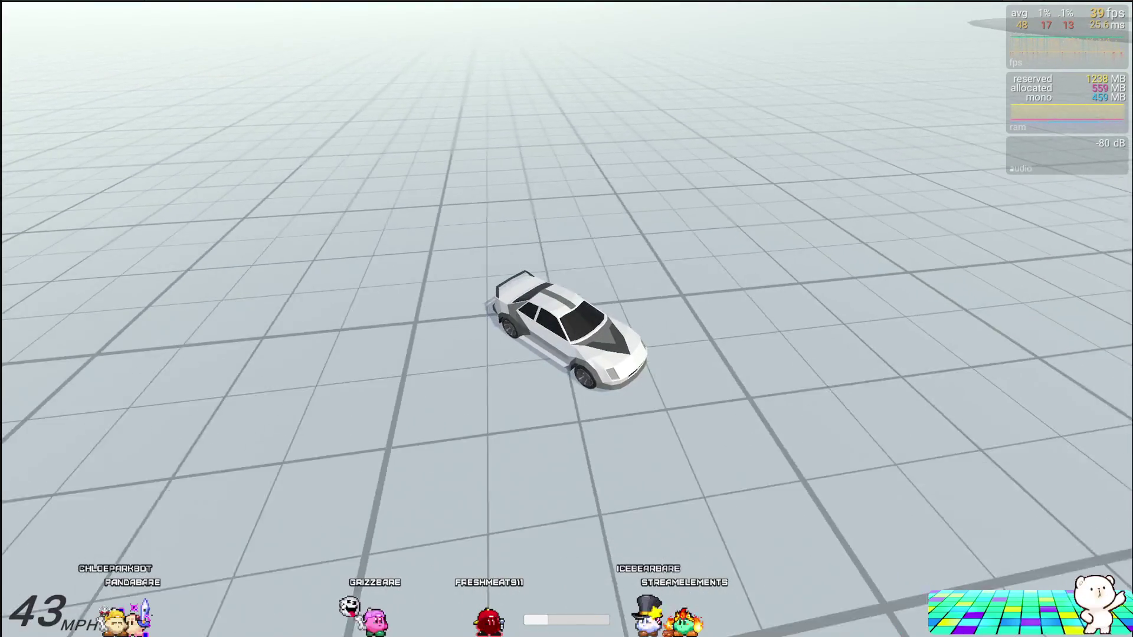
{"action": "key", "text": "alt+Tab"}
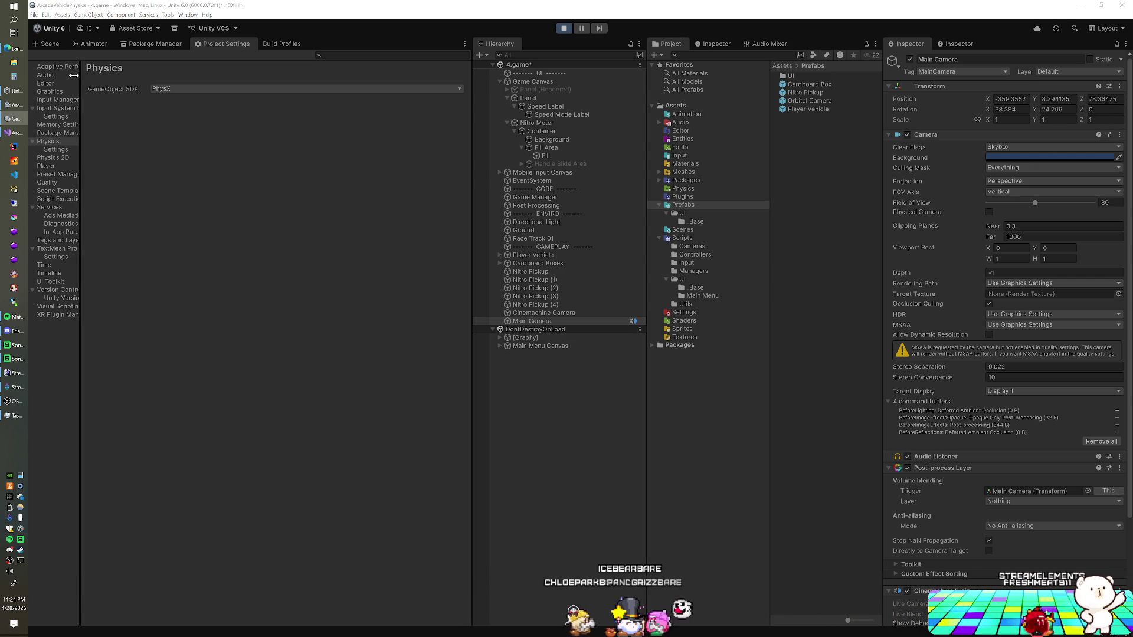
Show the track in the Scene view, select the Cinemachine Camera and list its Rotation Control options.
{"action": "key", "text": "ctrl+1"}
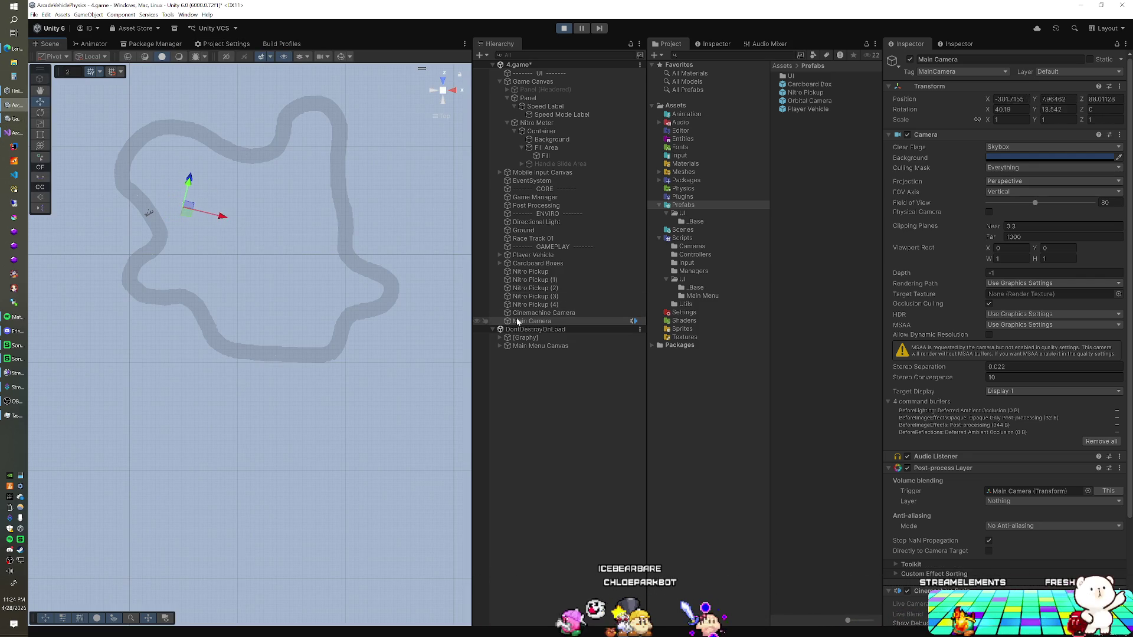
{"action": "key", "text": "alt+Tab"}
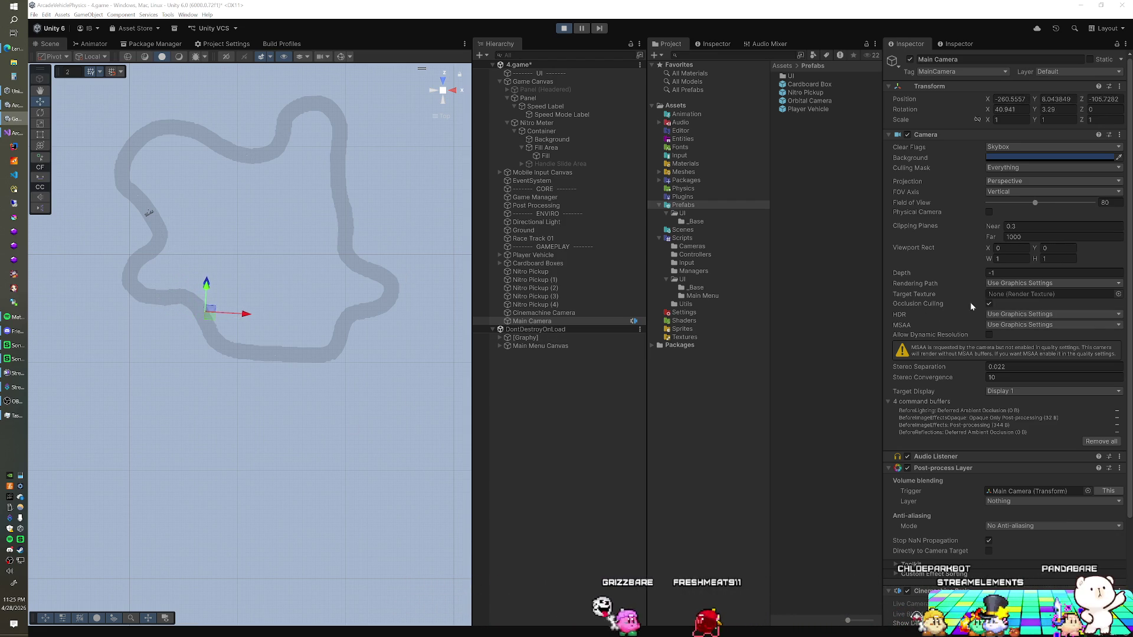
{"action": "scroll", "coordinate": [968, 308], "scroll_direction": "down", "scroll_amount": 5}
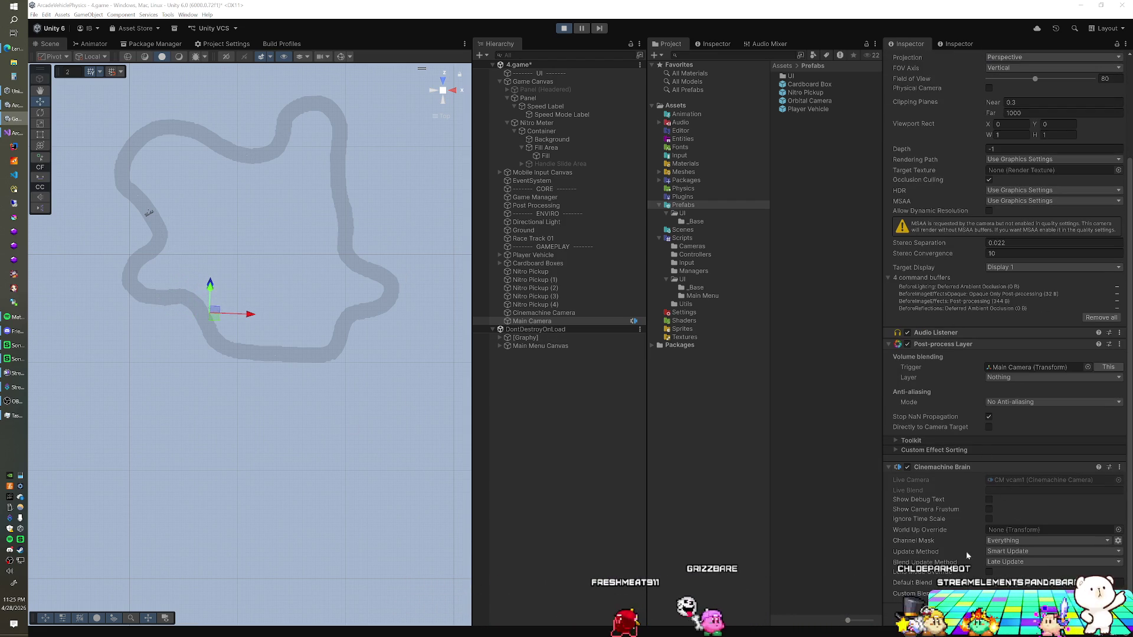
{"action": "left_click", "coordinate": [517, 314]}
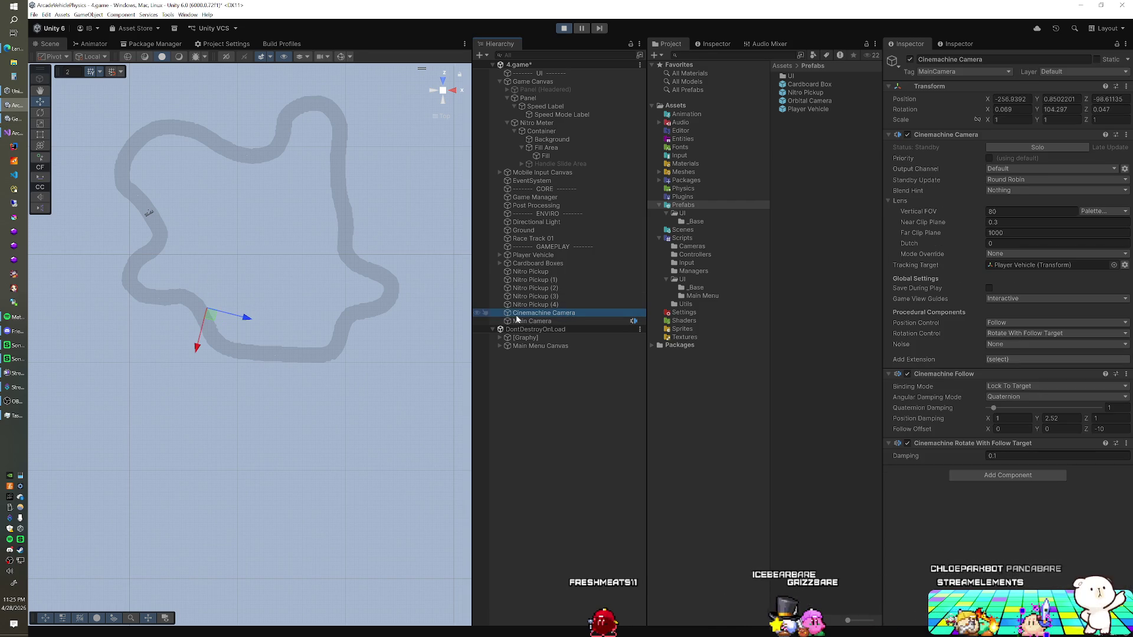
{"action": "left_click", "coordinate": [1033, 333]}
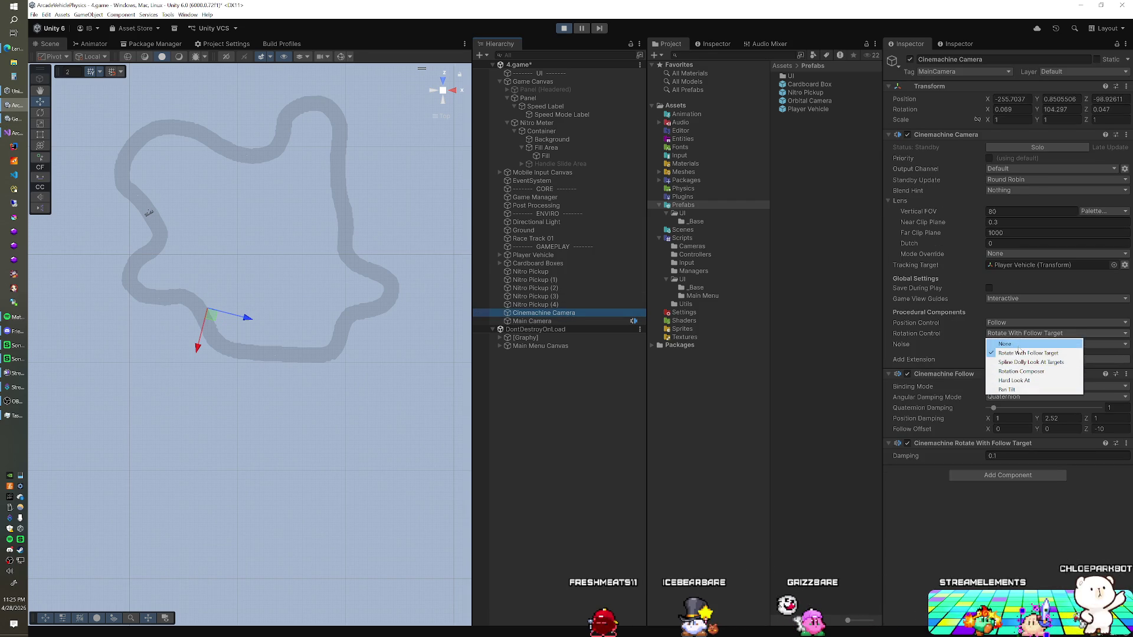
Review the Position Control, Binding Mode and Standby Update choices, keeping Follow and the existing settings.
{"action": "left_click", "coordinate": [1014, 323]}
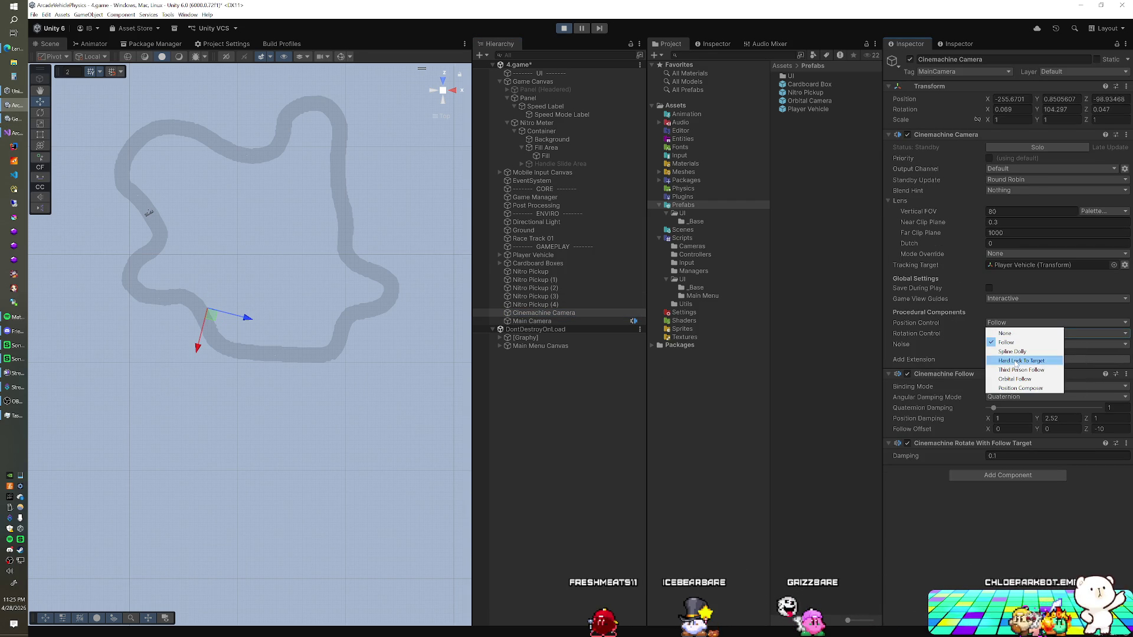
{"action": "left_click", "coordinate": [947, 328]}
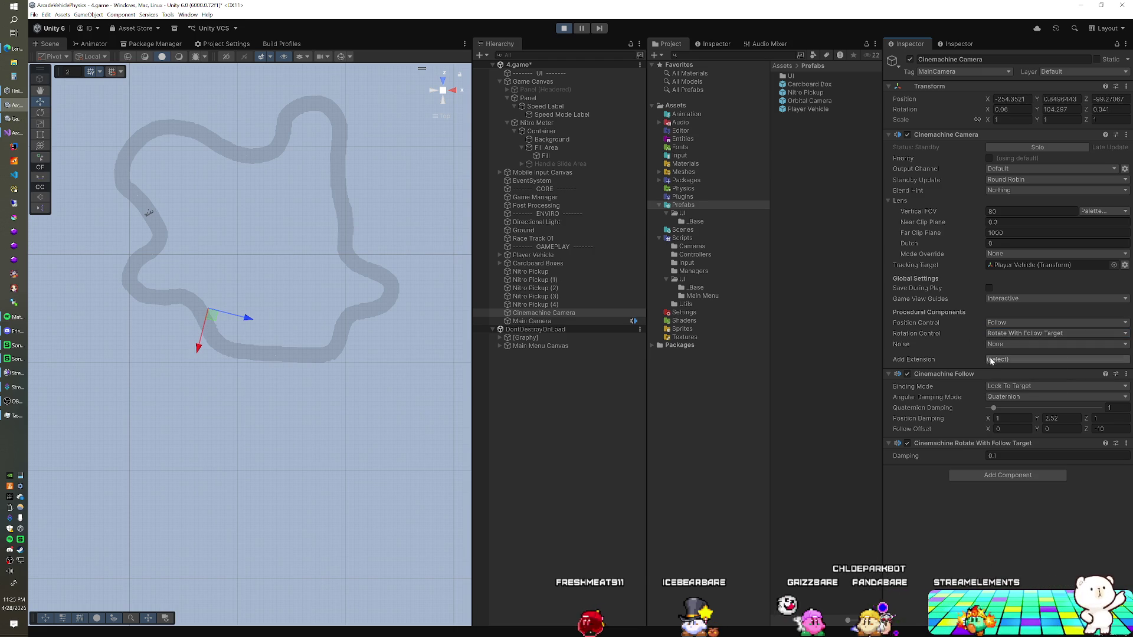
{"action": "left_click", "coordinate": [1002, 386]}
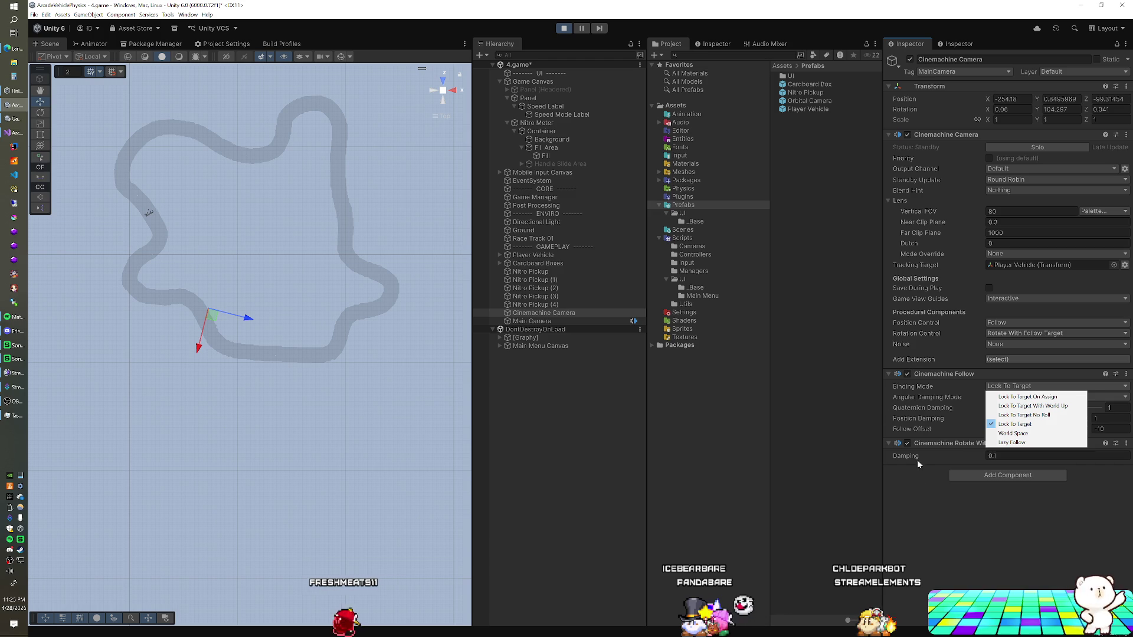
{"action": "left_click", "coordinate": [929, 483]}
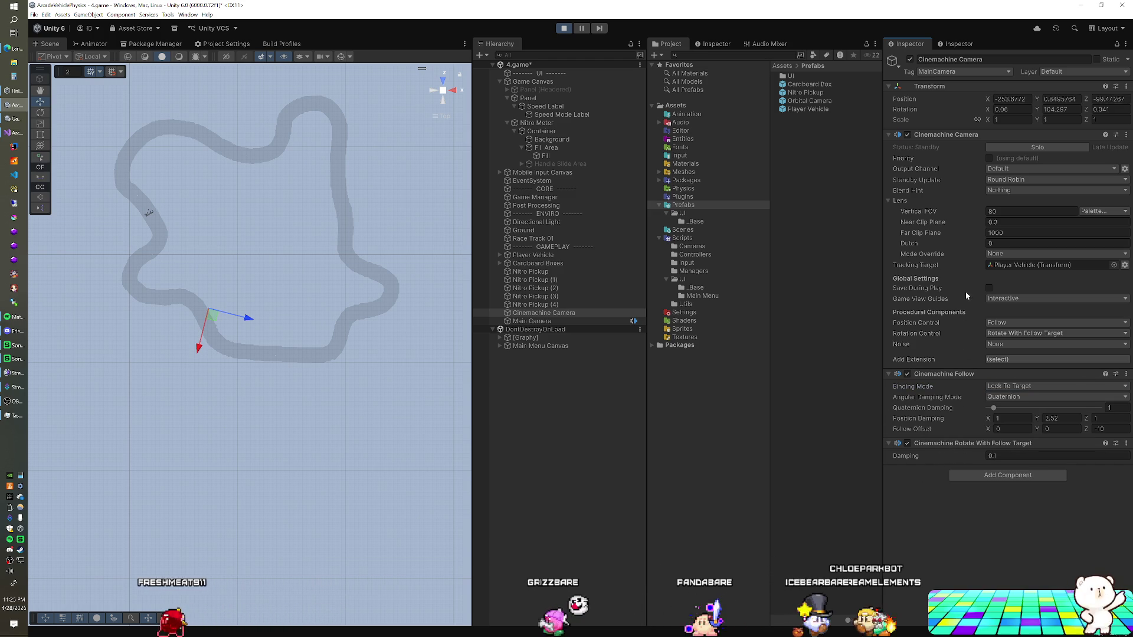
{"action": "left_click", "coordinate": [1013, 179]}
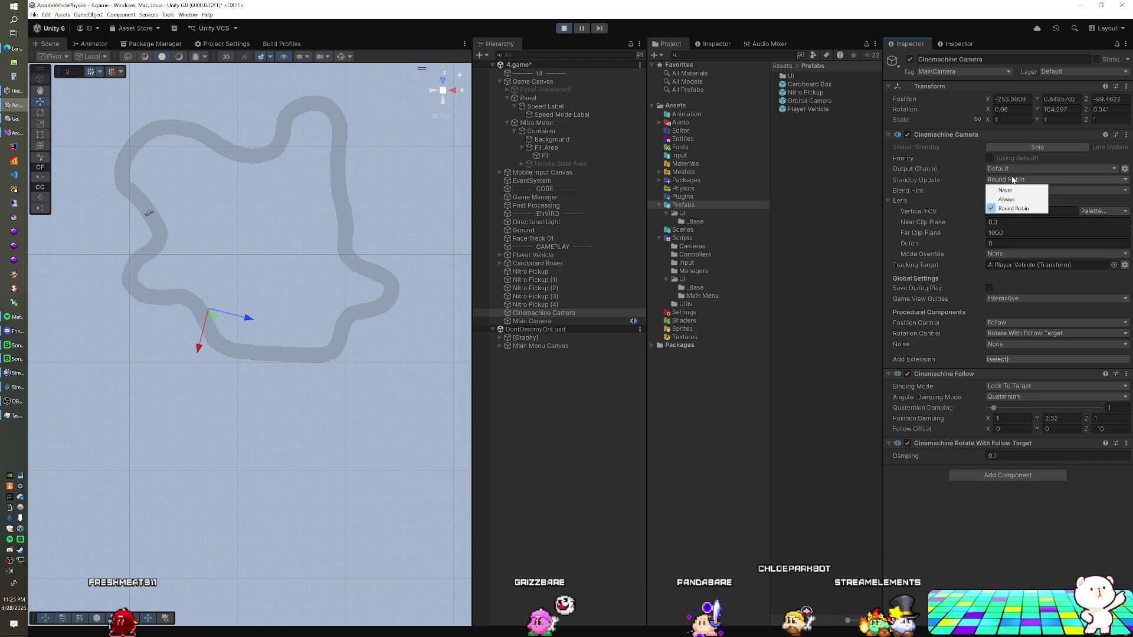
{"action": "left_click", "coordinate": [951, 173]}
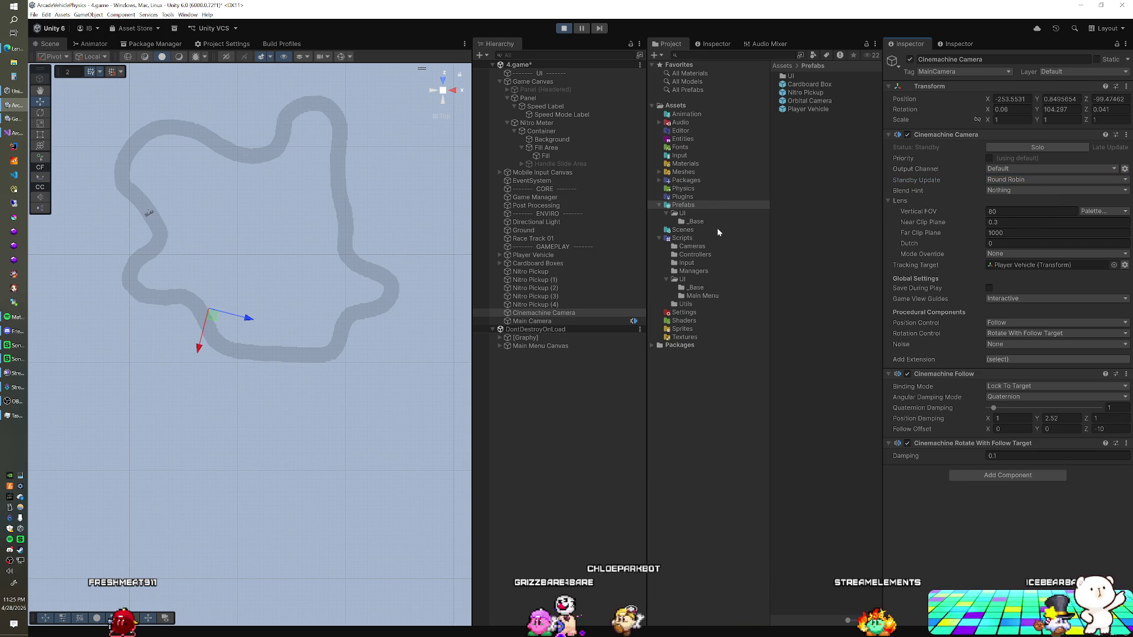
Glance at the Main Camera, then review the Cinemachine Camera's extension and binding mode lists unchanged.
{"action": "left_click", "coordinate": [533, 321]}
{"action": "scroll", "coordinate": [948, 302], "scroll_direction": "down", "scroll_amount": 5}
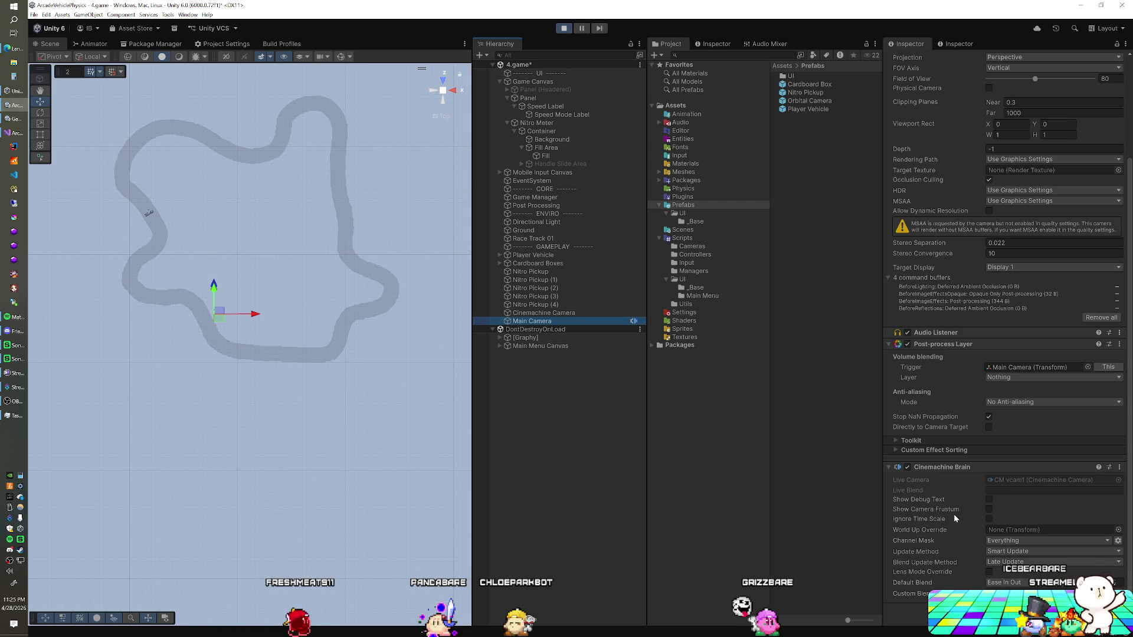
{"action": "left_click", "coordinate": [590, 312]}
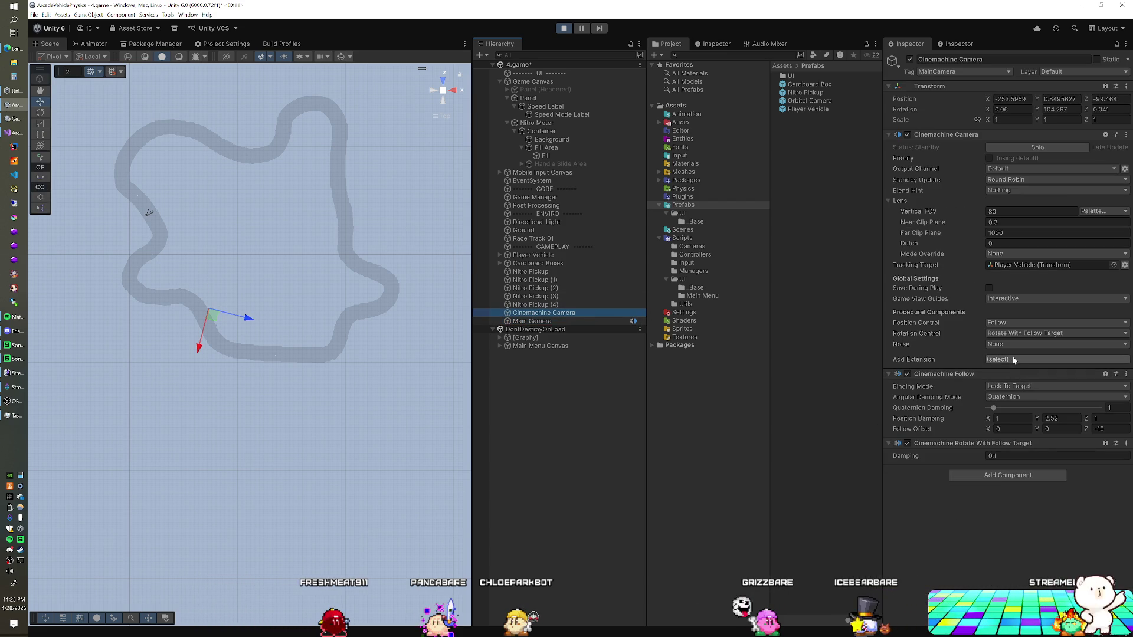
{"action": "left_click", "coordinate": [1011, 357]}
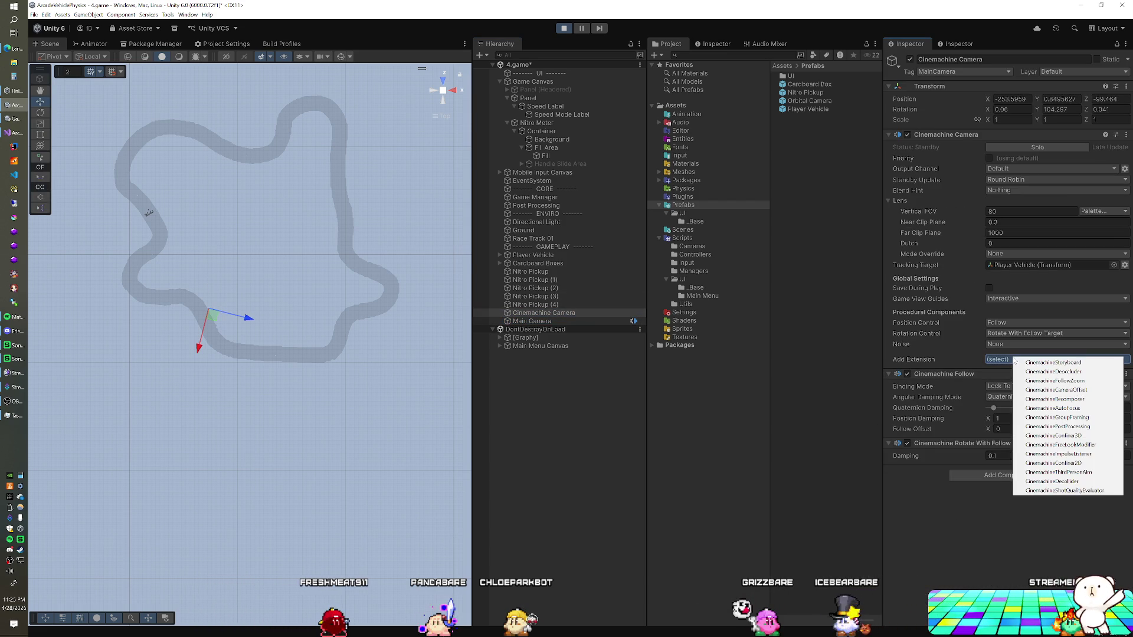
{"action": "left_click", "coordinate": [950, 458]}
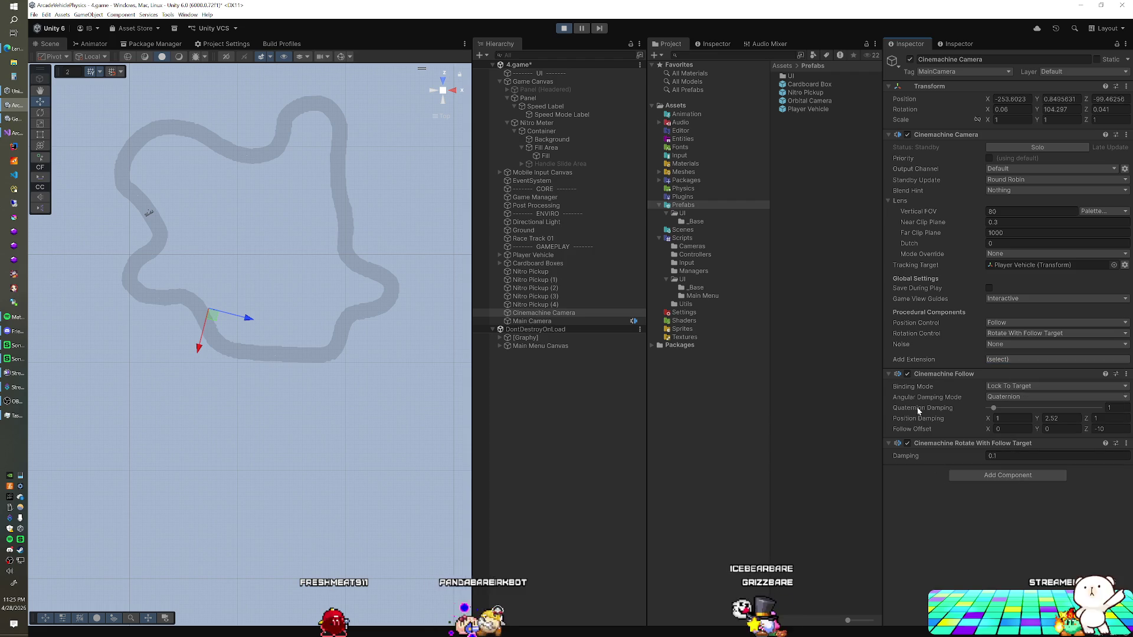
{"action": "left_click", "coordinate": [1016, 388]}
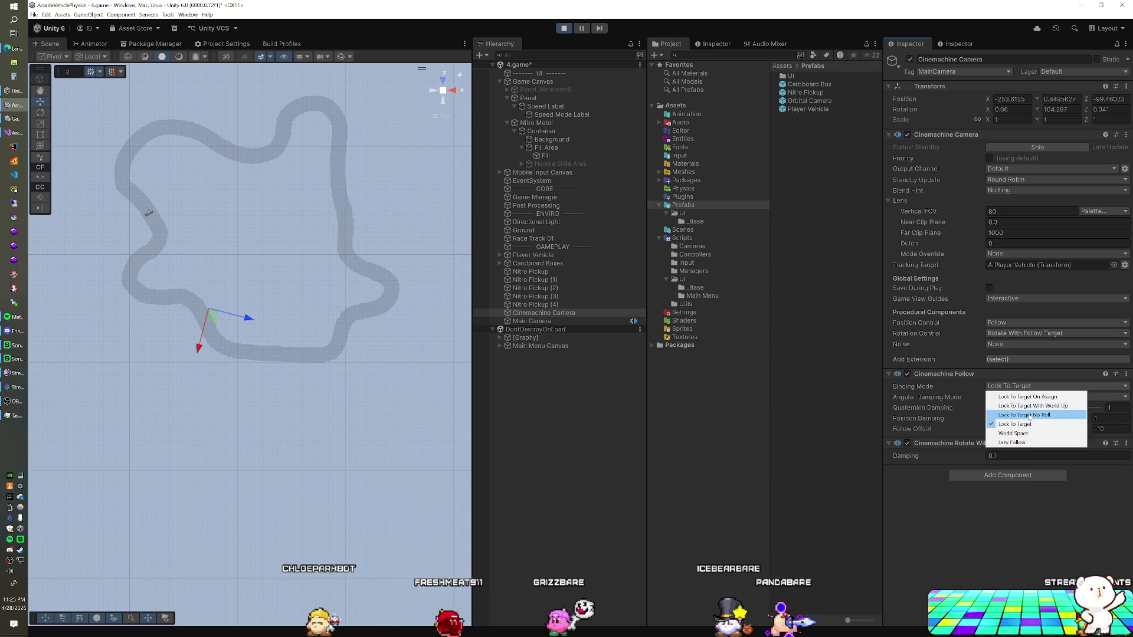
{"action": "left_click", "coordinate": [912, 494]}
{"action": "left_click", "coordinate": [1015, 334]}
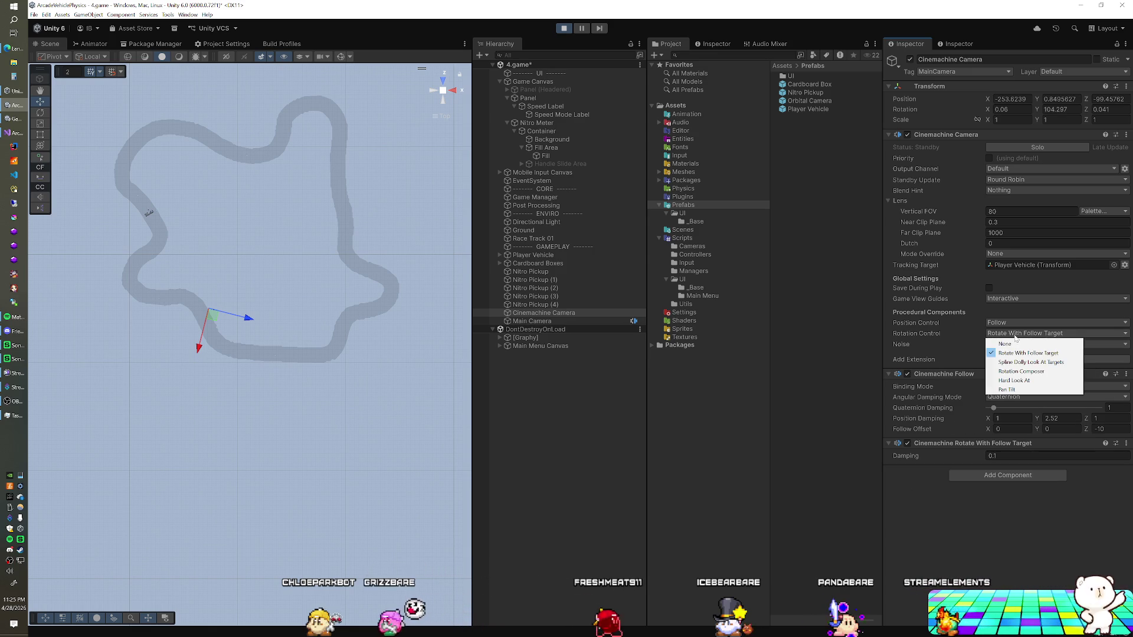
{"action": "left_click", "coordinate": [1016, 381]}
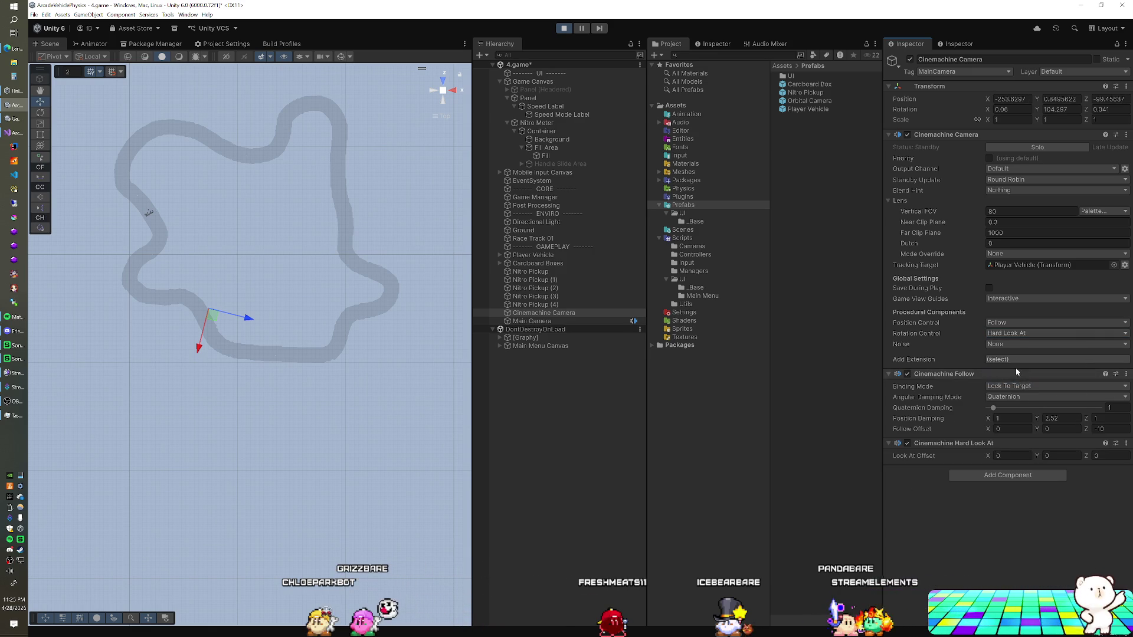
{"action": "left_click", "coordinate": [1018, 334]}
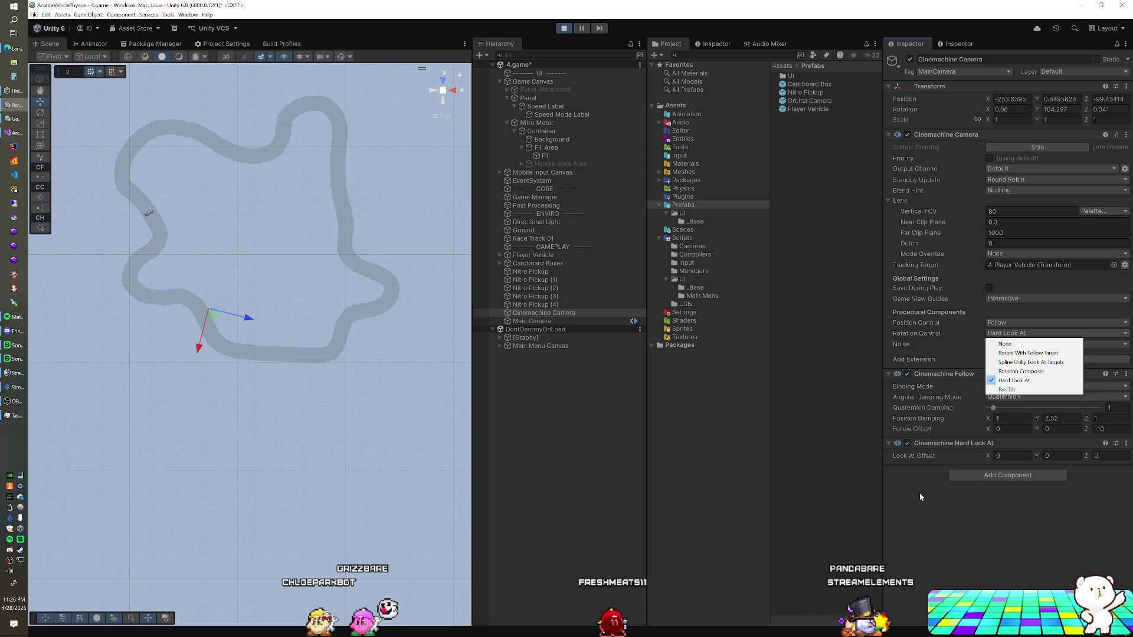
{"action": "key", "text": "Up"}
{"action": "key", "text": "Up"}
{"action": "key", "text": "Up"}
{"action": "key", "text": "Return"}
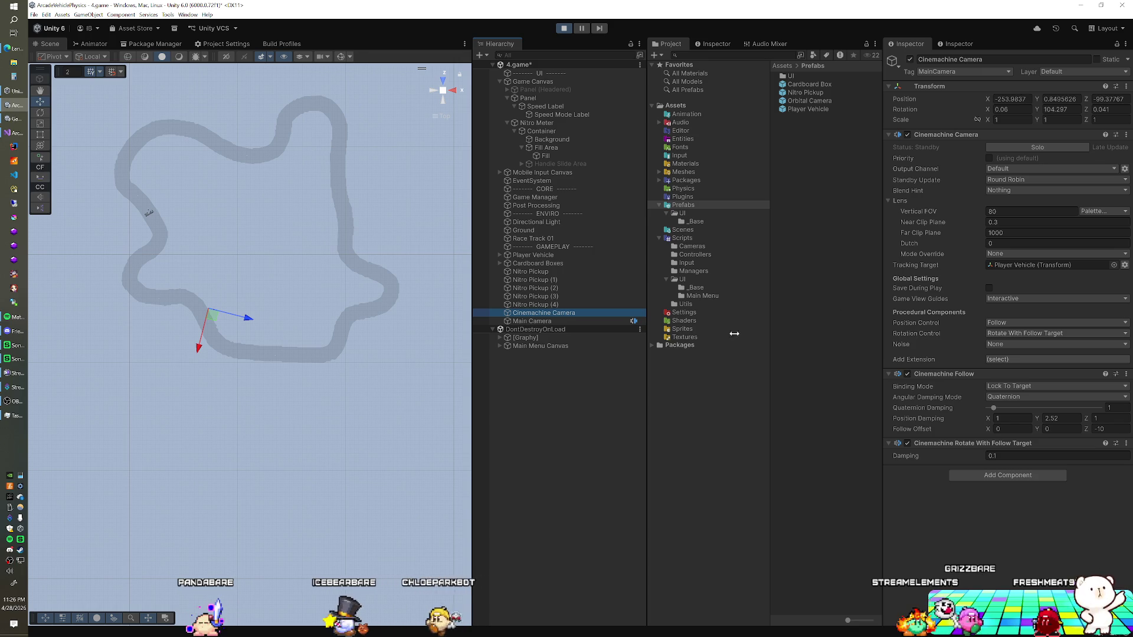
Compare the Main Camera's Cinemachine Brain with the Cinemachine Camera's settings.
{"action": "left_click", "coordinate": [531, 321]}
{"action": "scroll", "coordinate": [950, 295], "scroll_direction": "down", "scroll_amount": 5}
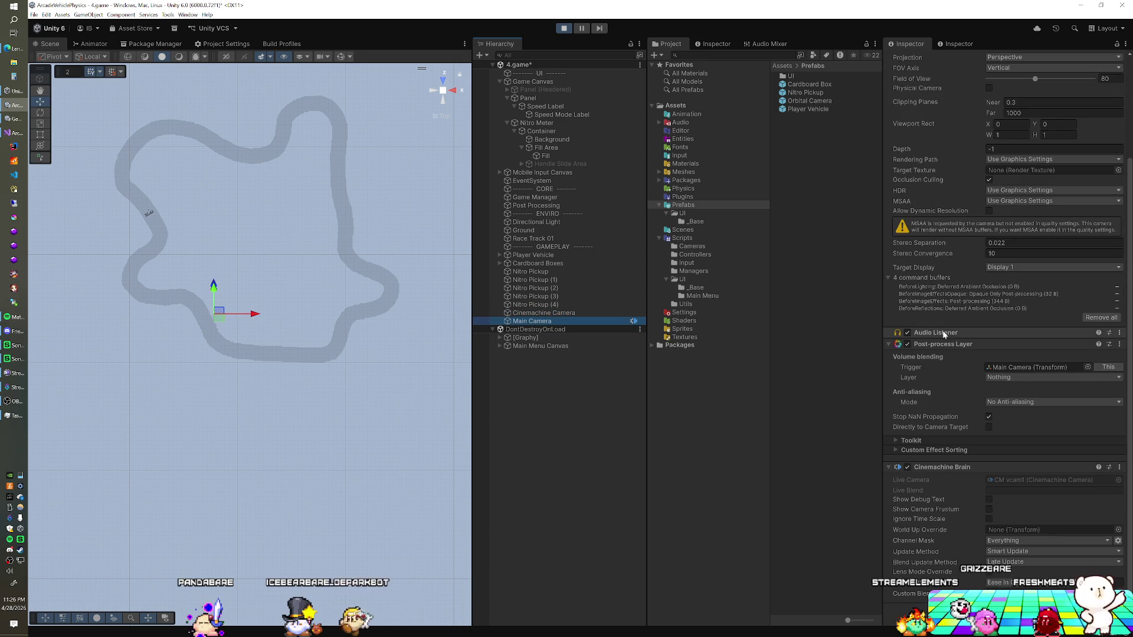
{"action": "left_click", "coordinate": [579, 313]}
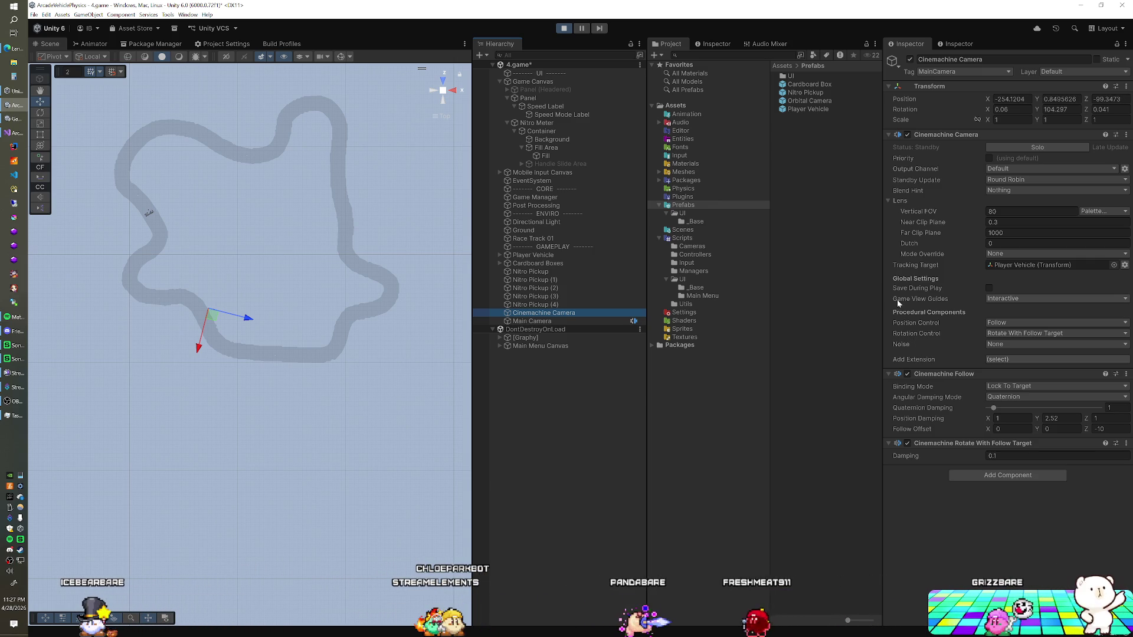
{"action": "left_click", "coordinate": [583, 321]}
{"action": "left_click", "coordinate": [581, 310]}
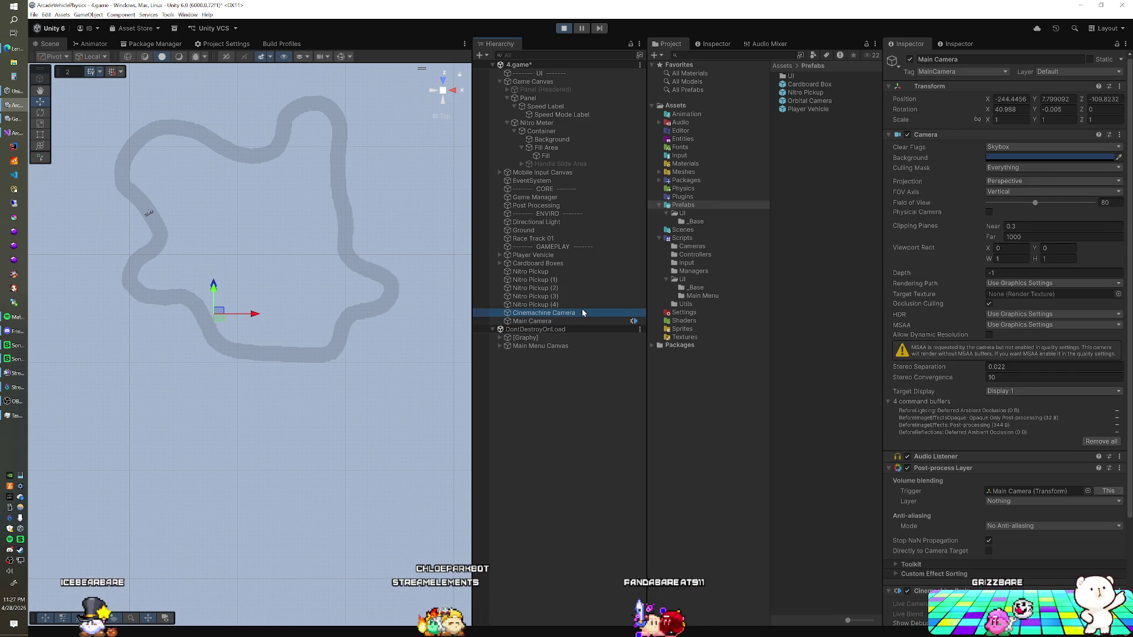
{"action": "left_click", "coordinate": [552, 321]}
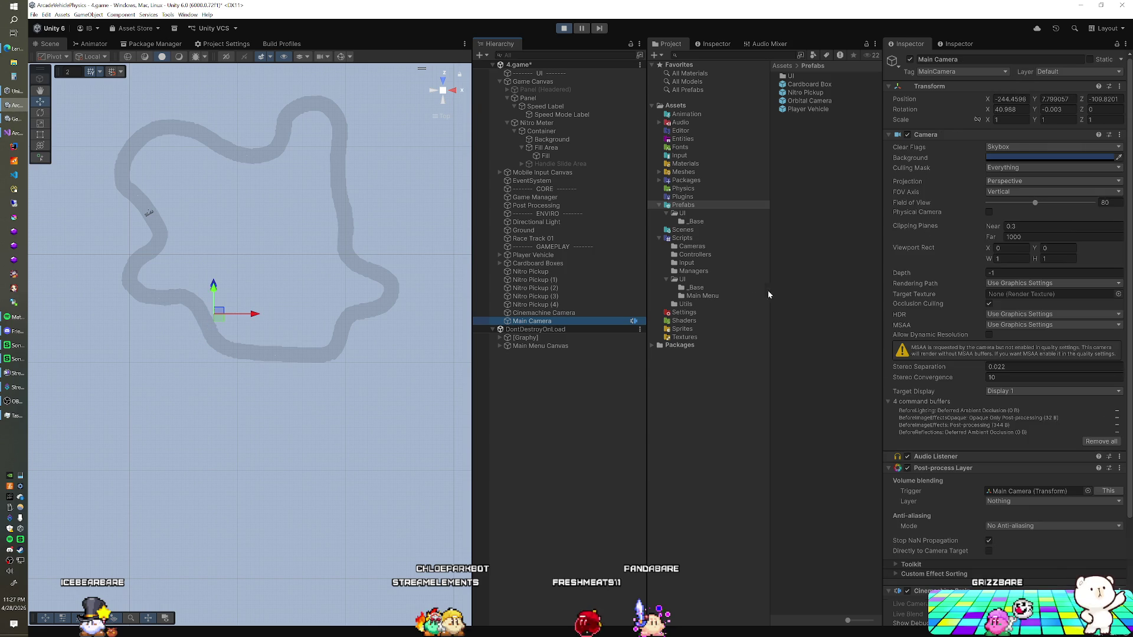
{"action": "scroll", "coordinate": [935, 306], "scroll_direction": "down", "scroll_amount": 5}
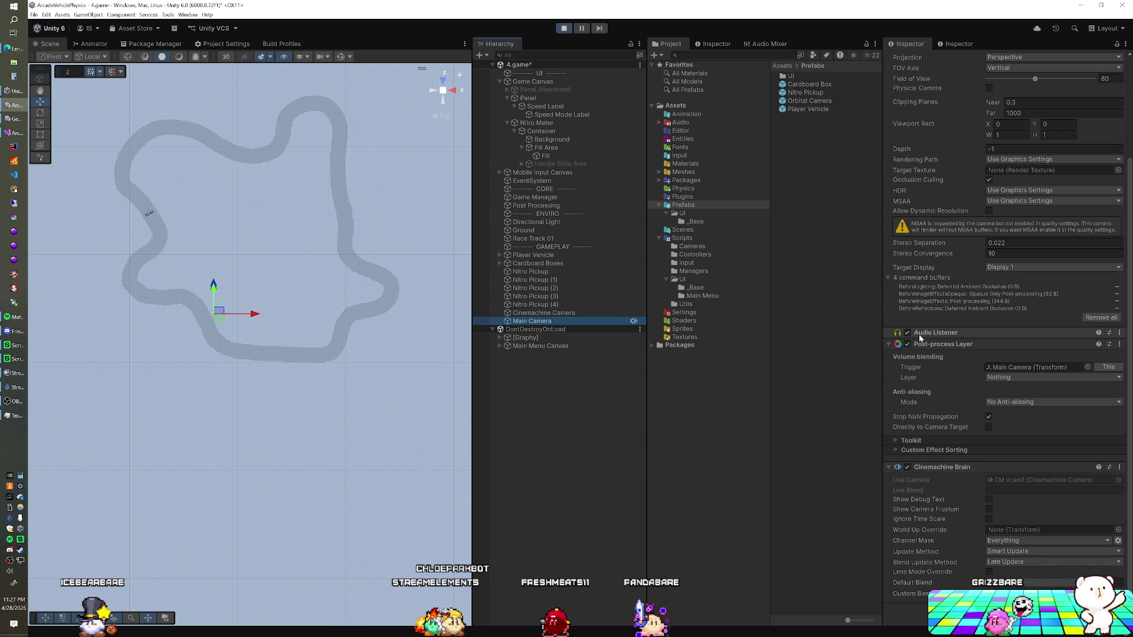
{"action": "left_click", "coordinate": [568, 313]}
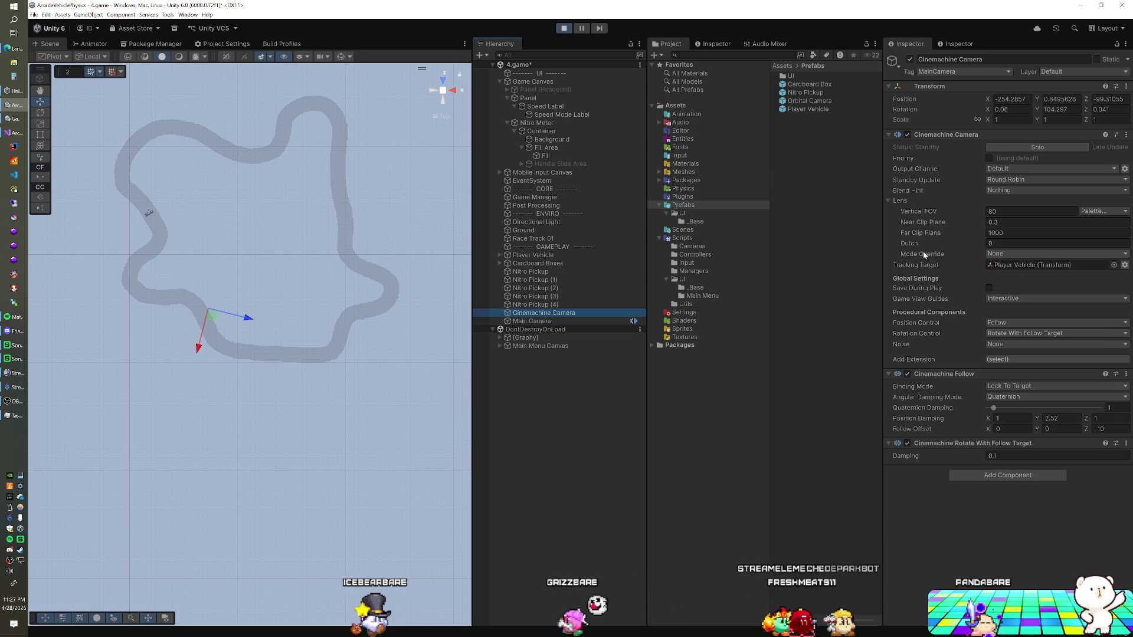
Check the Main Camera's camera settings again, then list the Cinemachine Camera's Rotation Control options.
{"action": "left_click", "coordinate": [545, 323]}
{"action": "scroll", "coordinate": [979, 330], "scroll_direction": "down", "scroll_amount": 5}
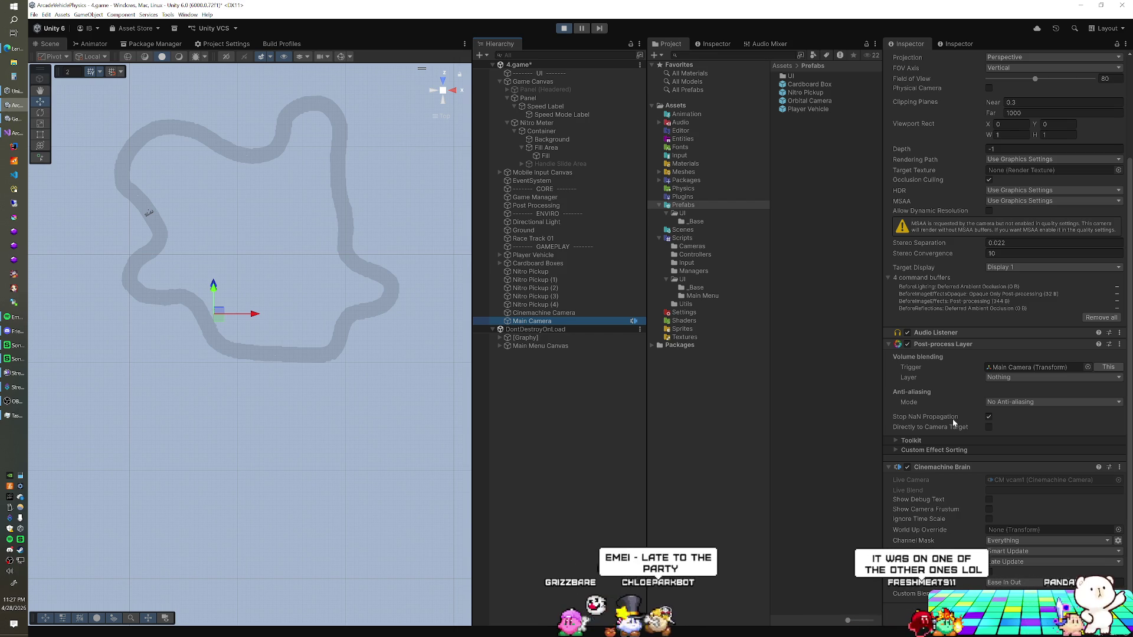
{"action": "left_click", "coordinate": [590, 312]}
{"action": "left_click", "coordinate": [569, 322]}
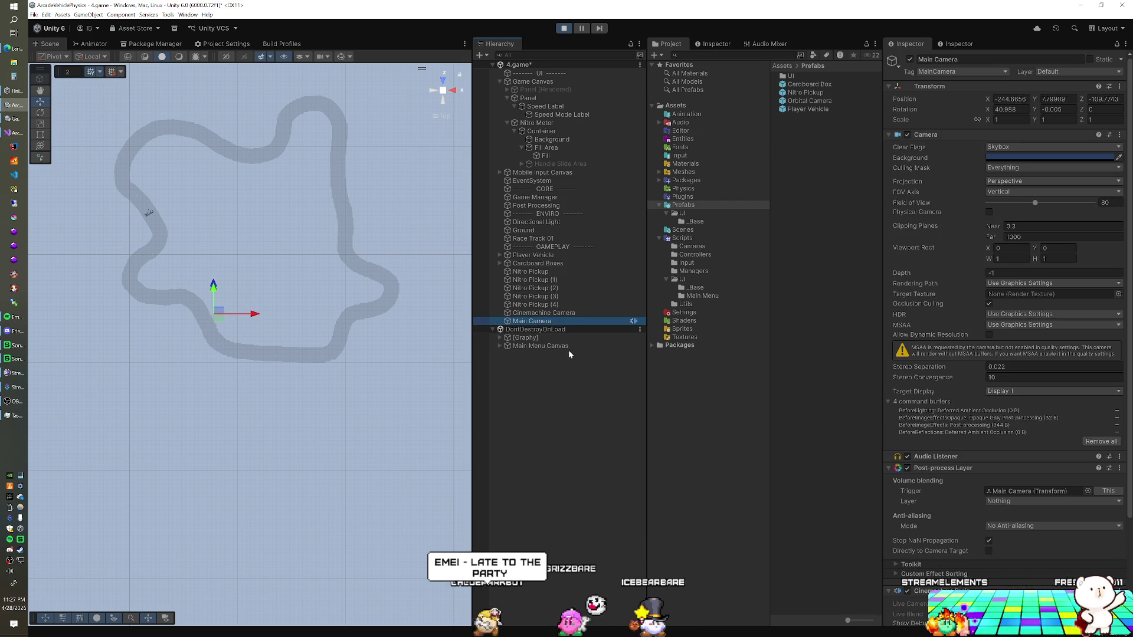
{"action": "left_click", "coordinate": [572, 312]}
{"action": "left_click", "coordinate": [997, 333]}
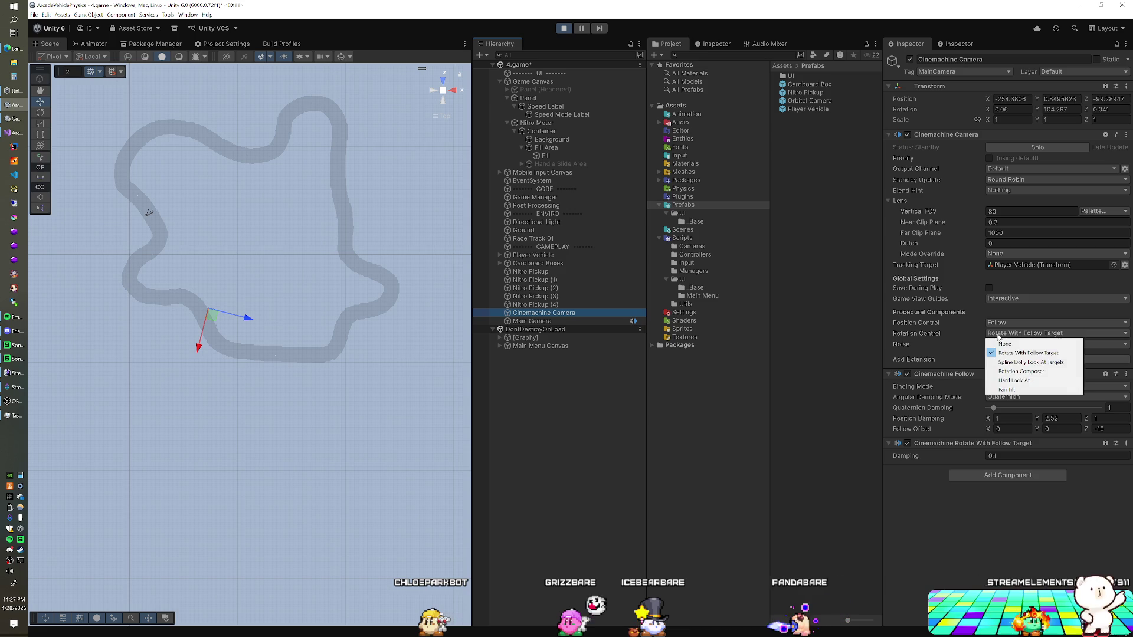
Try Hard Look At, Rotation Composer and Spline Dolly Look At Targets as the rotation control.
{"action": "left_click", "coordinate": [1013, 380]}
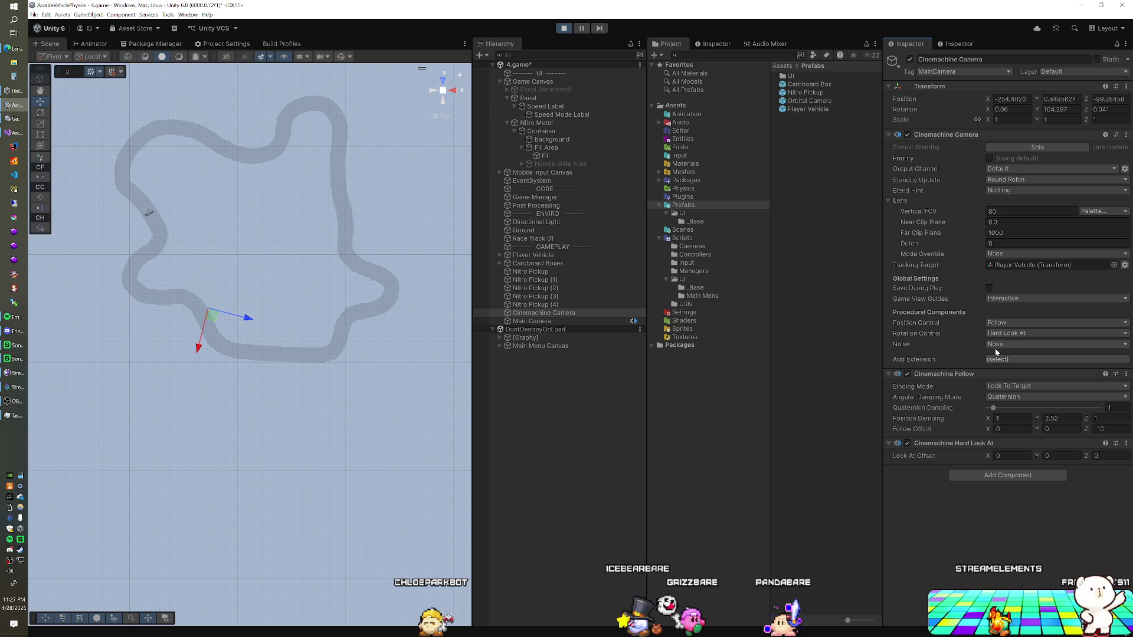
{"action": "left_click", "coordinate": [1003, 334]}
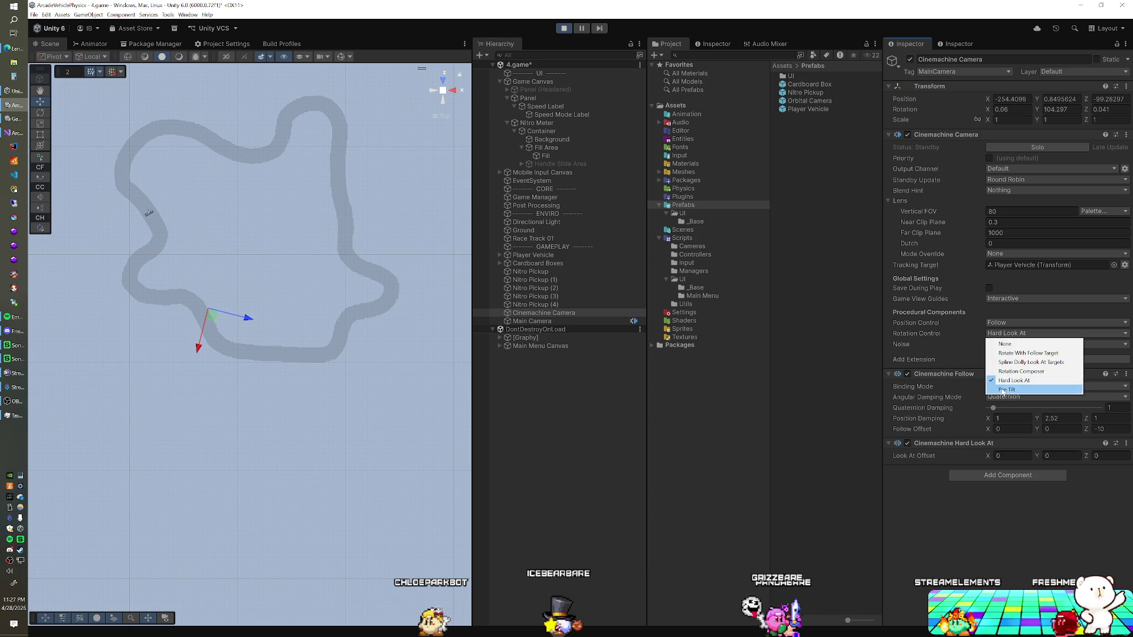
{"action": "left_click", "coordinate": [1006, 372]}
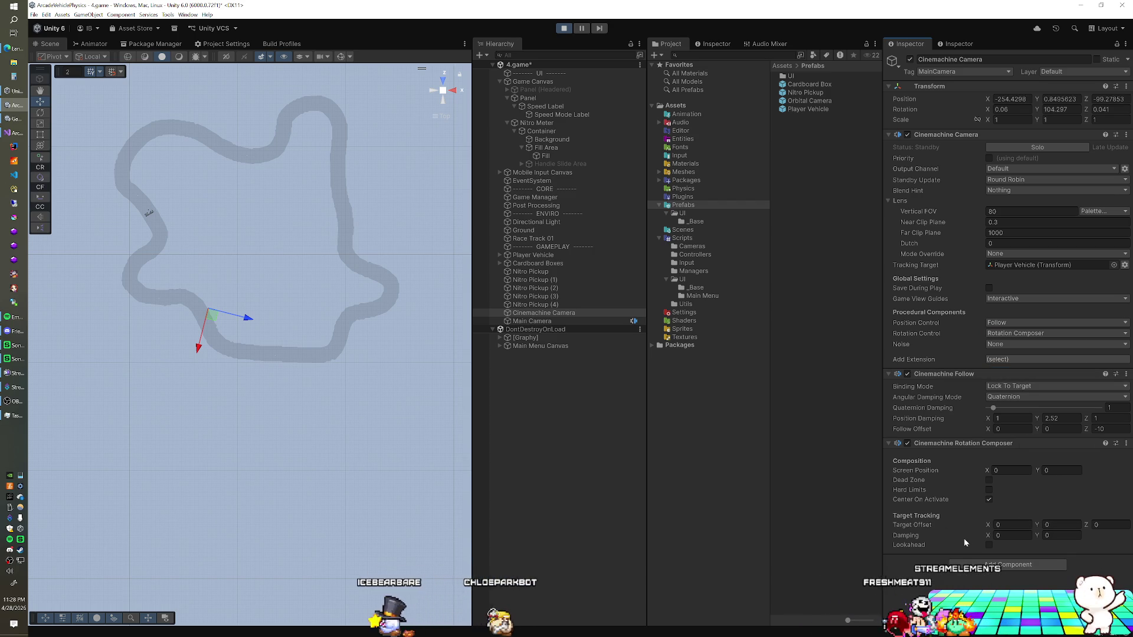
{"action": "left_click", "coordinate": [1005, 333]}
{"action": "left_click", "coordinate": [997, 358]}
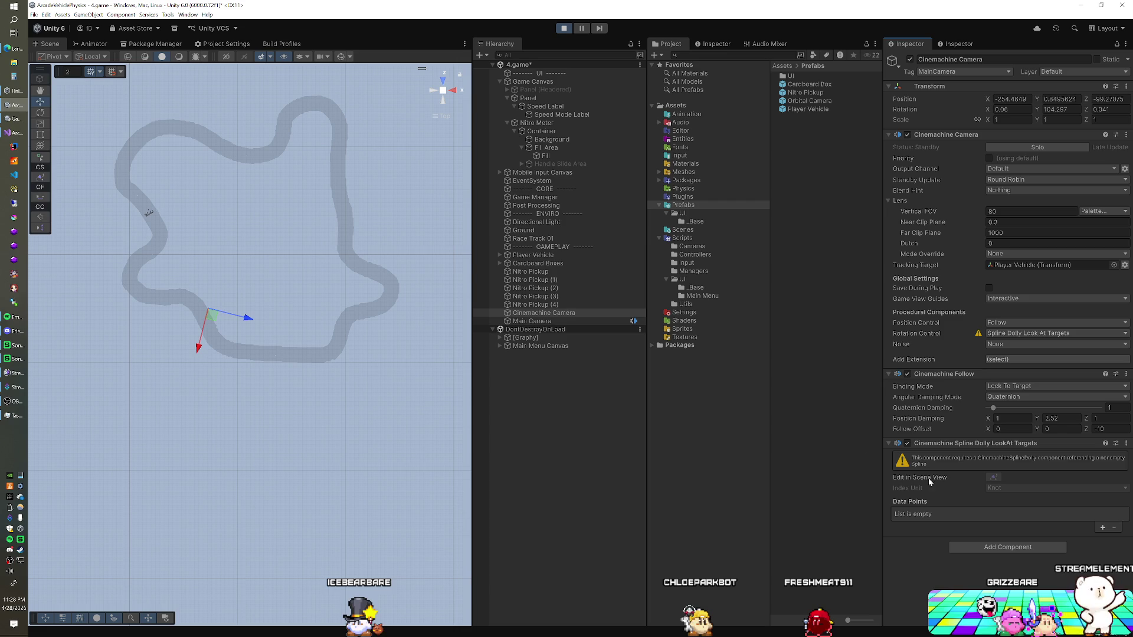
{"action": "left_click", "coordinate": [1017, 334]}
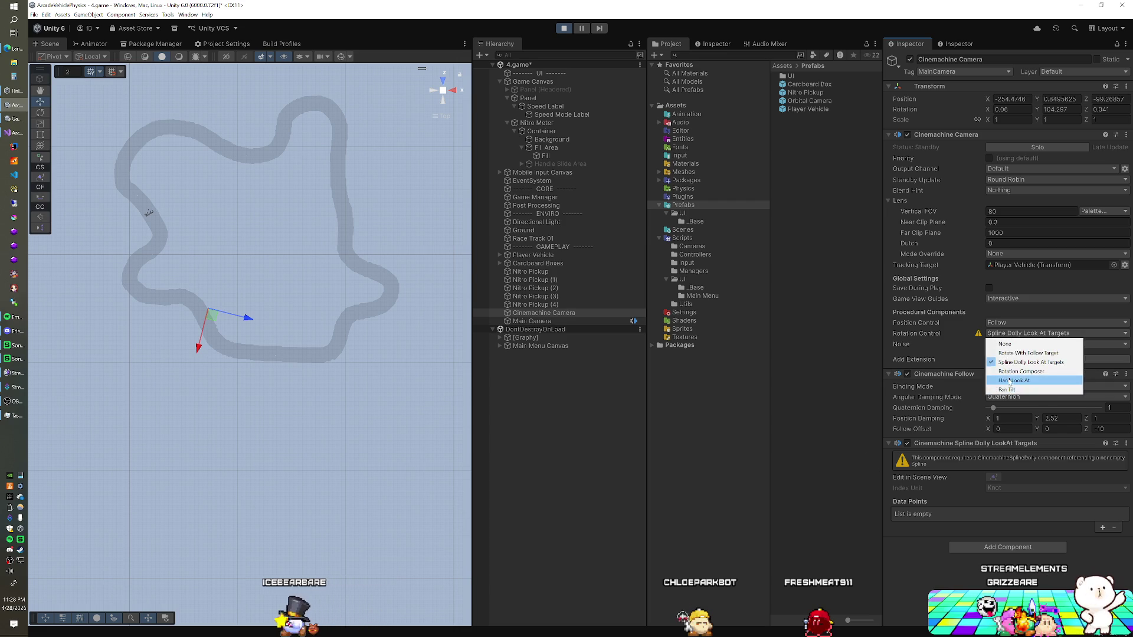
{"action": "left_click", "coordinate": [1015, 354]}
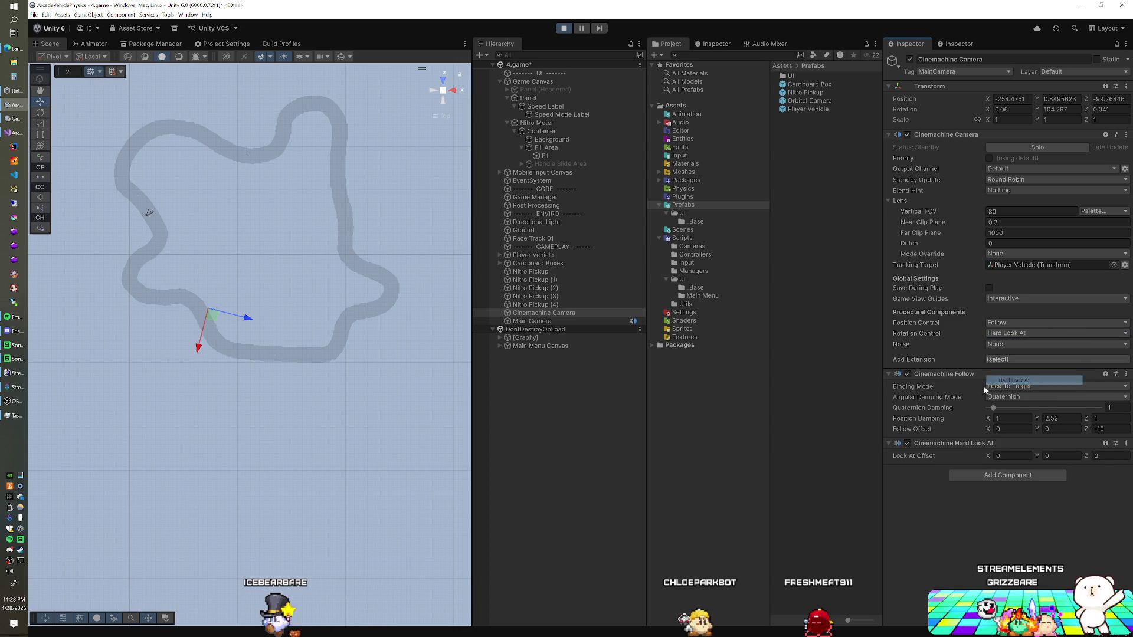
{"action": "left_click", "coordinate": [1015, 333]}
{"action": "left_click", "coordinate": [1015, 374]}
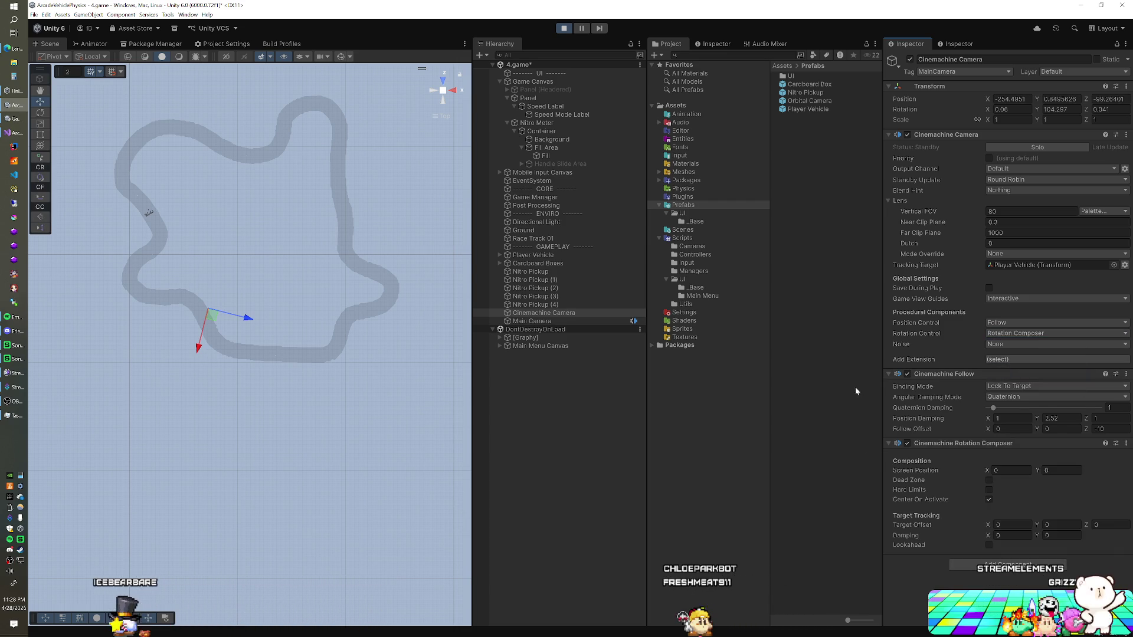
{"action": "left_click", "coordinate": [999, 334]}
{"action": "left_click", "coordinate": [994, 362]}
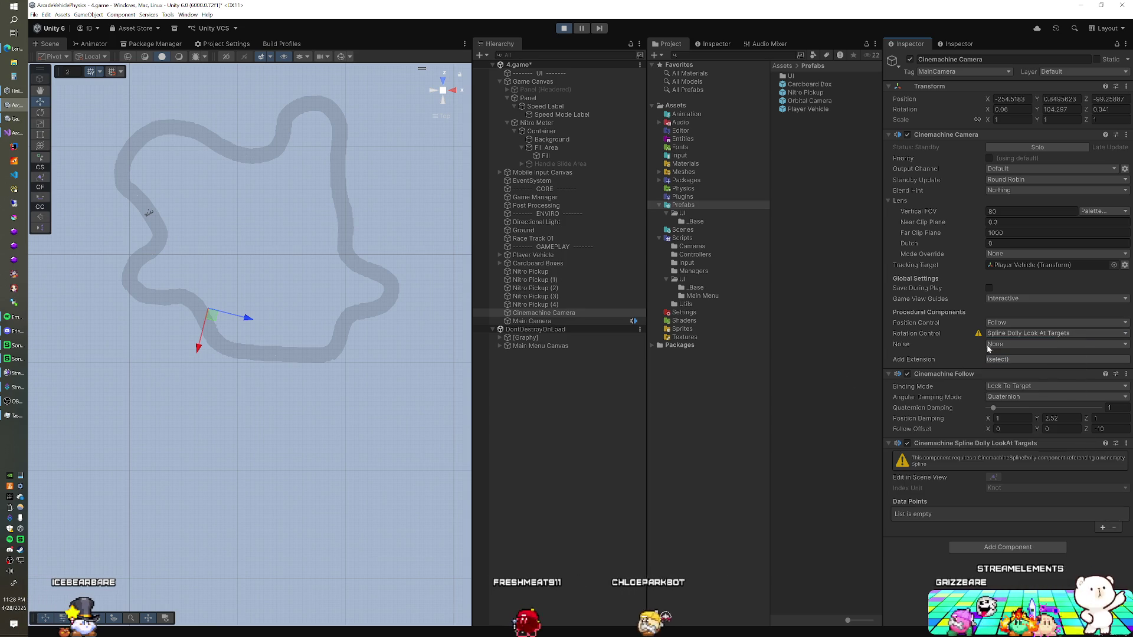
{"action": "left_click", "coordinate": [1009, 333]}
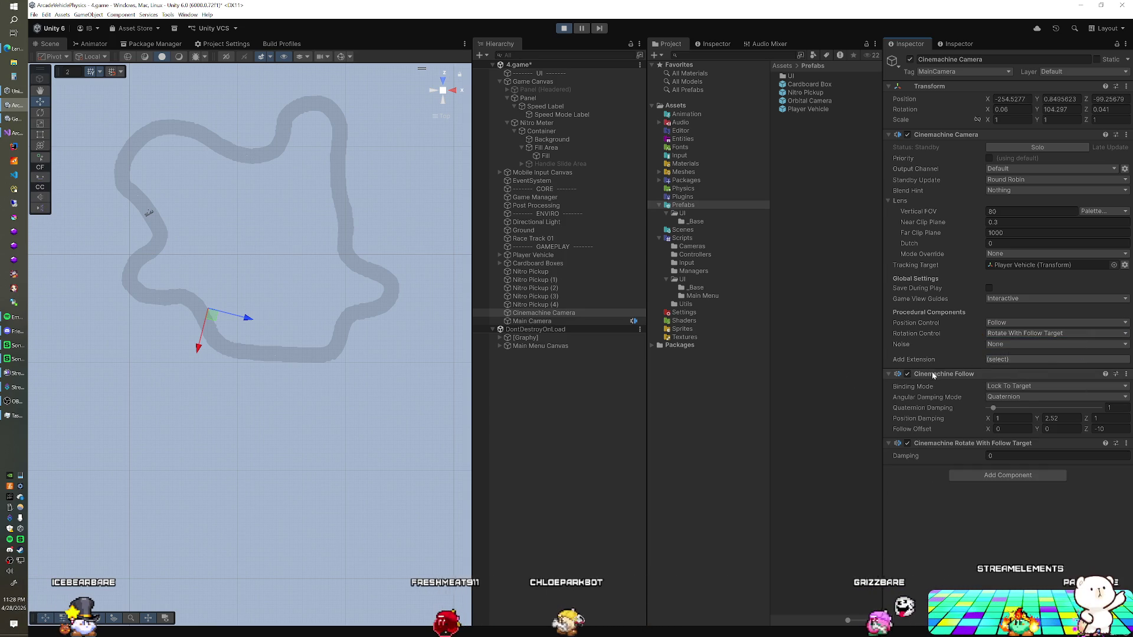
Switch rotation to Pan Tilt and expand its Pan Axis and Tilt Axis settings.
{"action": "left_click", "coordinate": [1015, 333]}
{"action": "left_click", "coordinate": [1007, 386]}
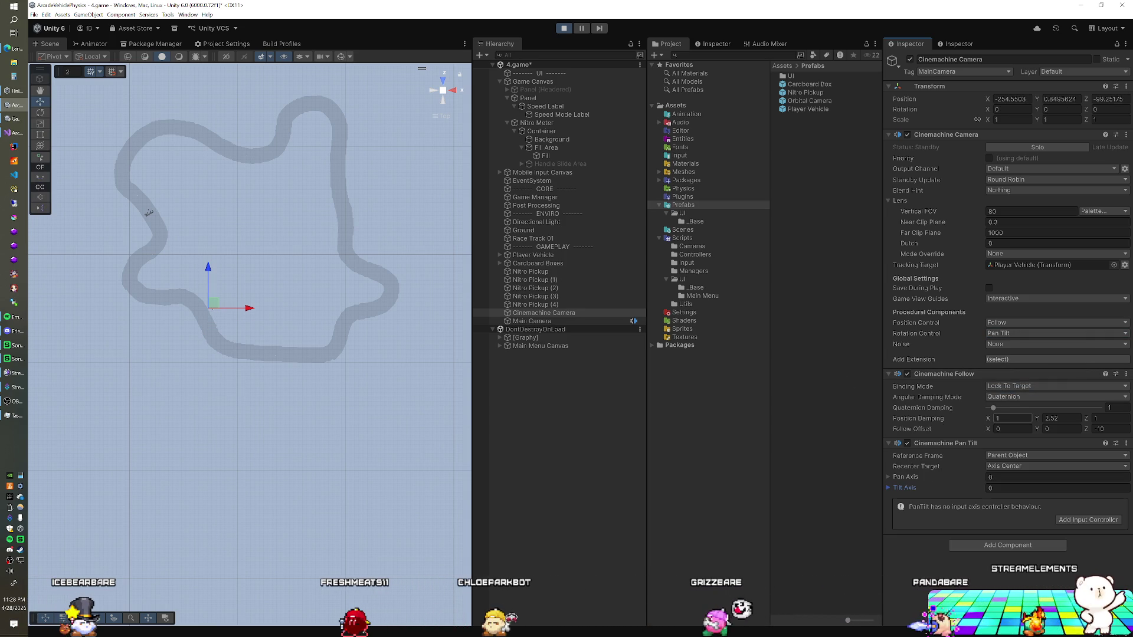
{"action": "left_click", "coordinate": [905, 478]}
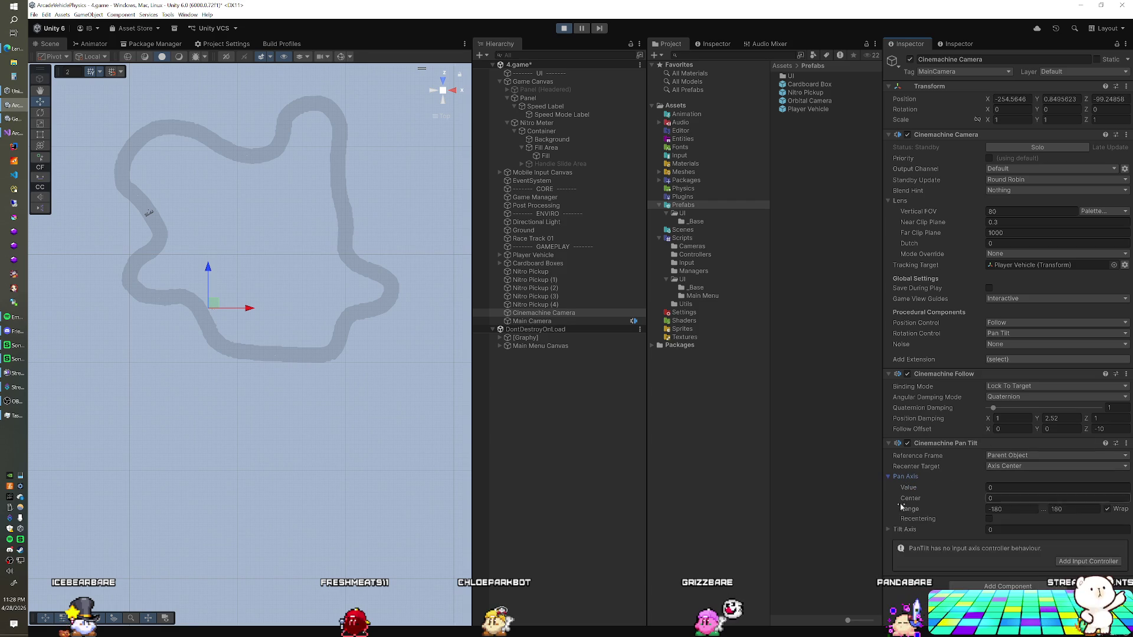
{"action": "left_click", "coordinate": [903, 530]}
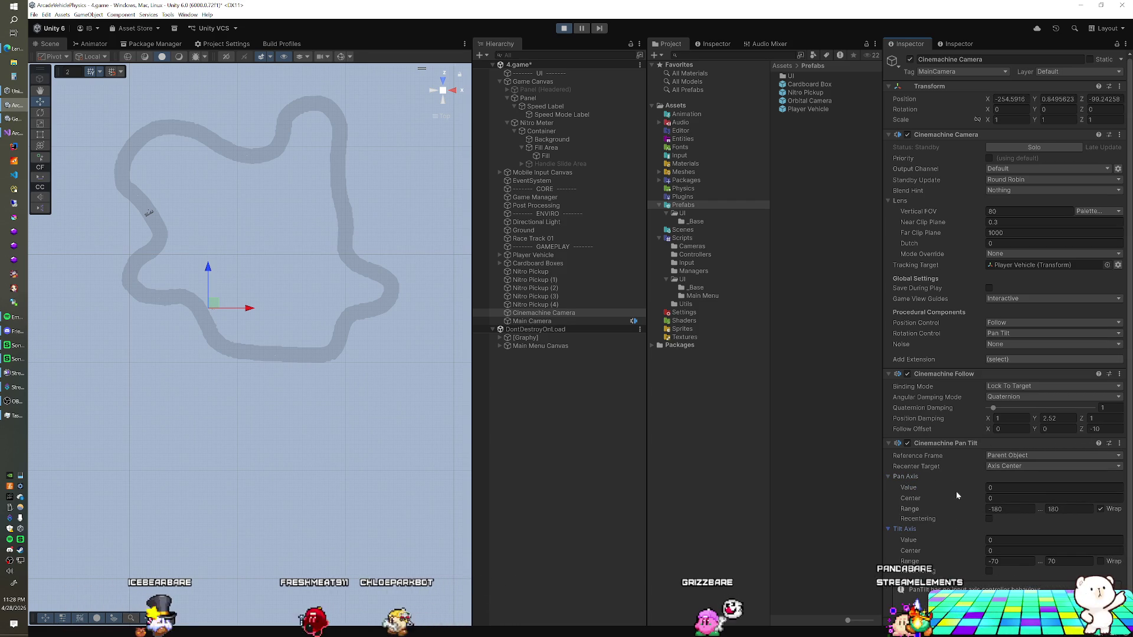
{"action": "right_click", "coordinate": [940, 443]}
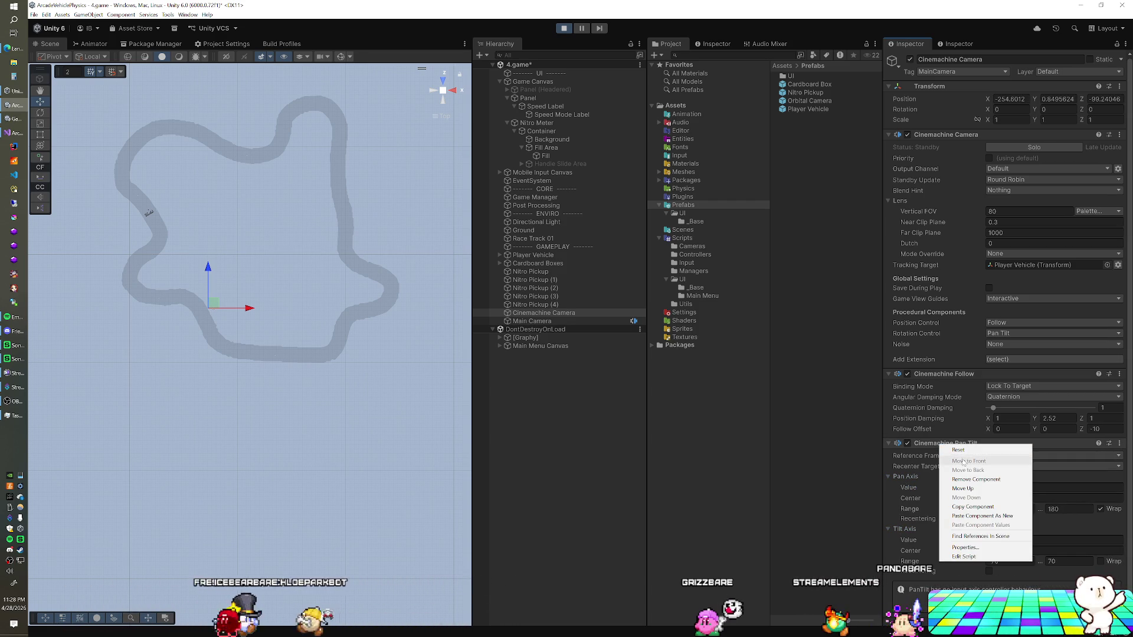
Settle on Rotation Composer after briefly trying Spline Dolly Look At Targets, then select the Main Camera.
{"action": "left_click", "coordinate": [1004, 333]}
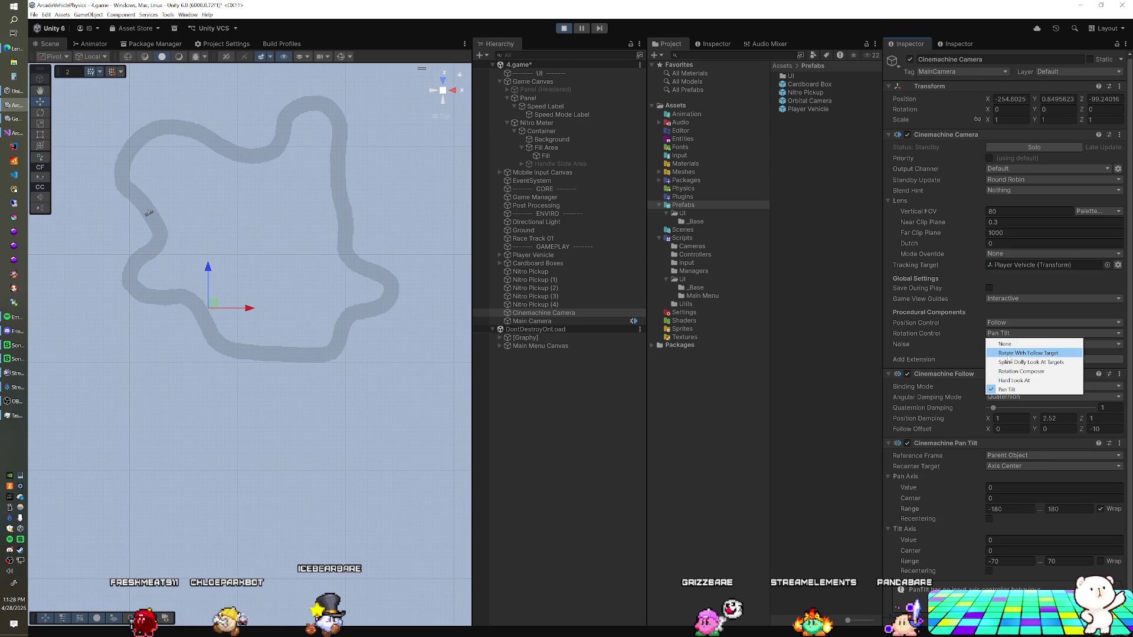
{"action": "left_click", "coordinate": [1007, 362]}
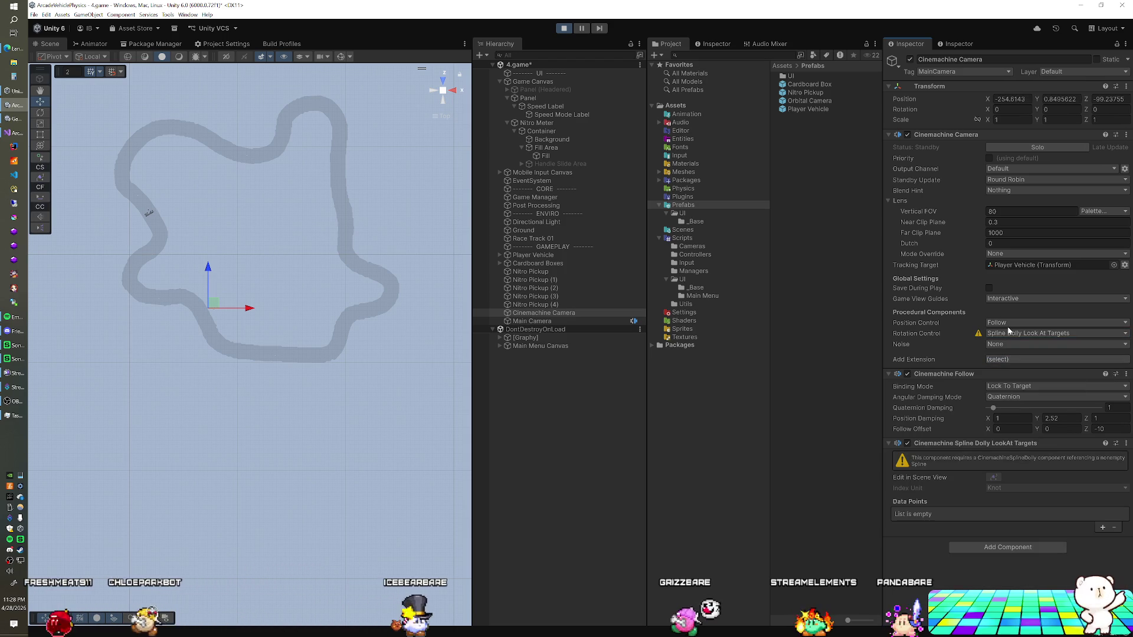
{"action": "left_click", "coordinate": [1009, 334]}
{"action": "left_click", "coordinate": [1019, 371]}
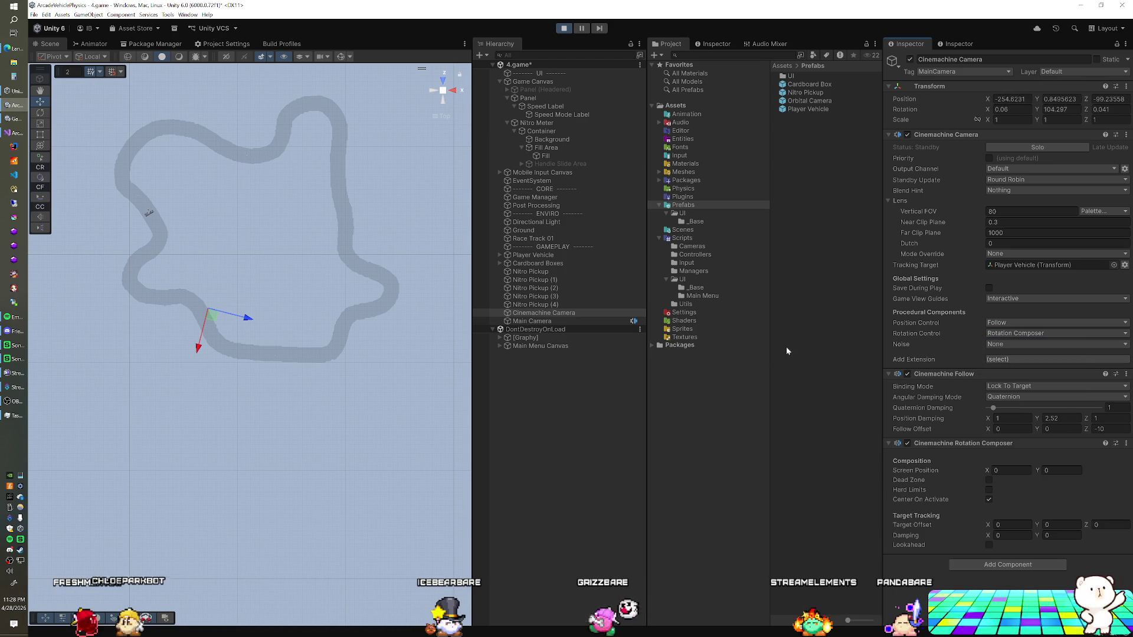
{"action": "left_click", "coordinate": [569, 321]}
{"action": "scroll", "coordinate": [944, 347], "scroll_direction": "down", "scroll_amount": 5}
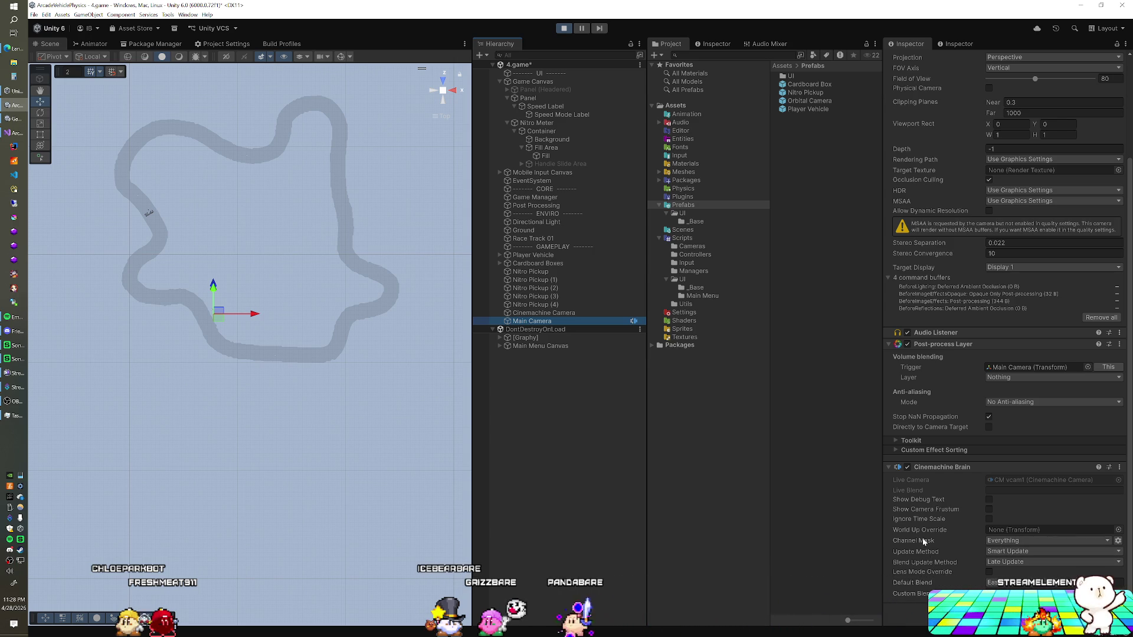
Bring the Main Camera's Transform into view, then dismiss the scene options menu and clear the selection.
{"action": "left_click", "coordinate": [564, 313]}
{"action": "left_click", "coordinate": [563, 321]}
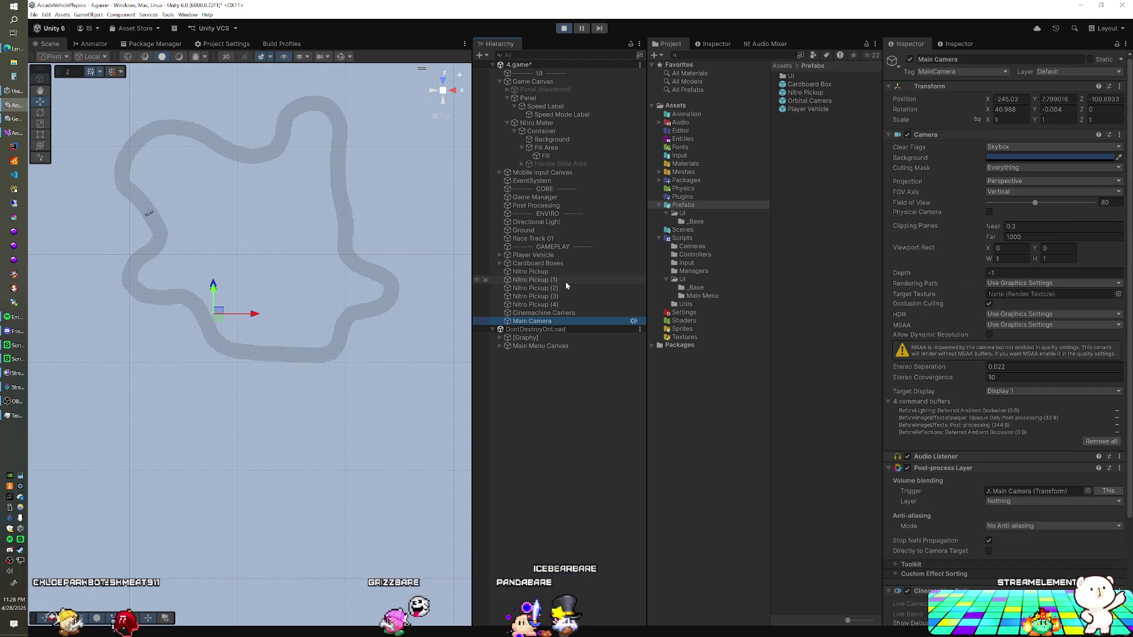
{"action": "left_click", "coordinate": [639, 65]}
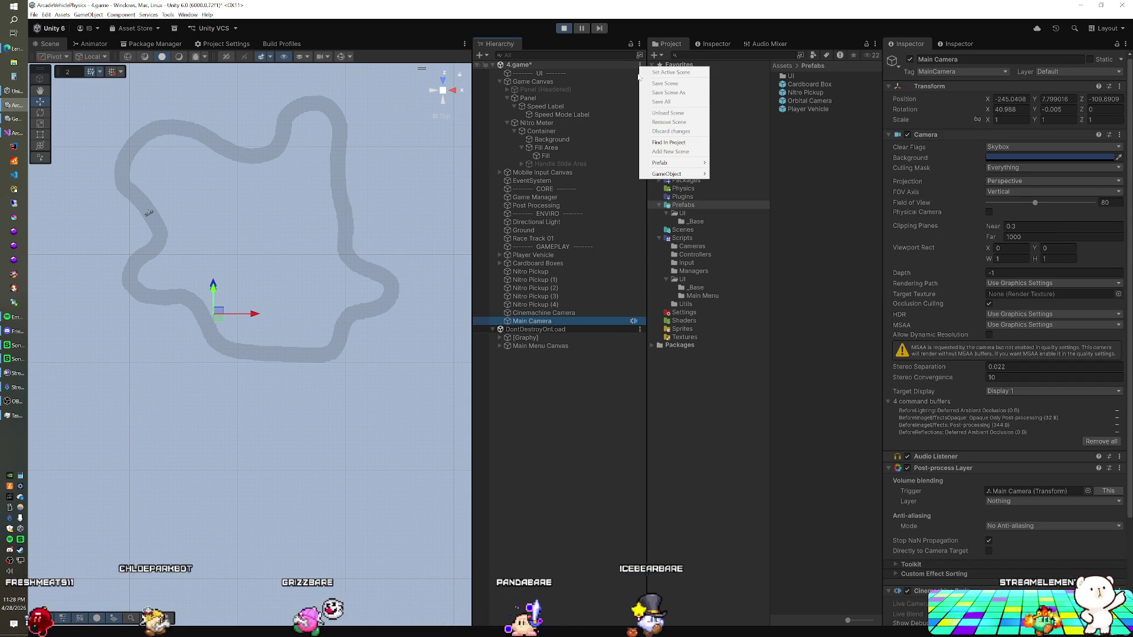
{"action": "left_click", "coordinate": [563, 55]}
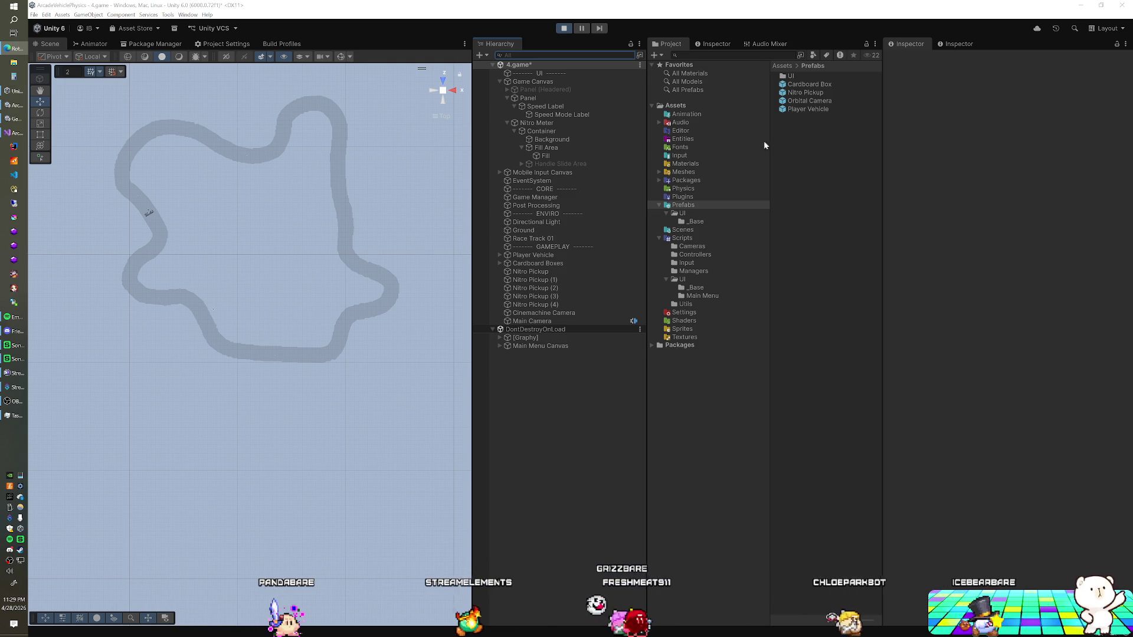
Exit play mode and select the Cinemachine Camera in the Hierarchy.
{"action": "left_click", "coordinate": [565, 29]}
{"action": "left_click", "coordinate": [561, 337]}
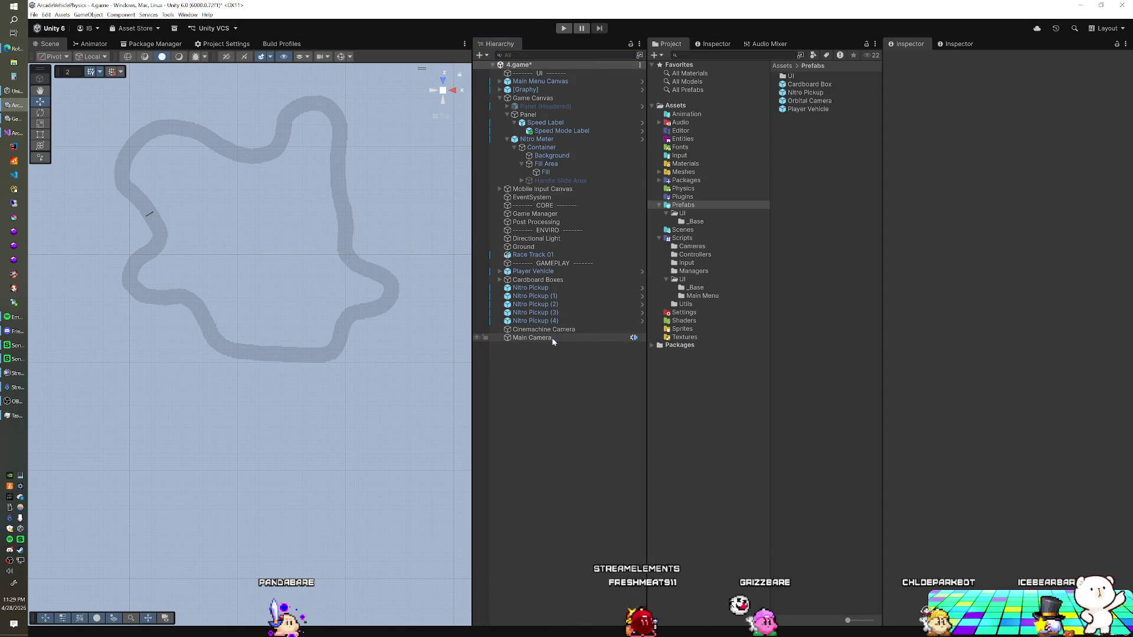
{"action": "scroll", "coordinate": [956, 338], "scroll_direction": "down", "scroll_amount": 3}
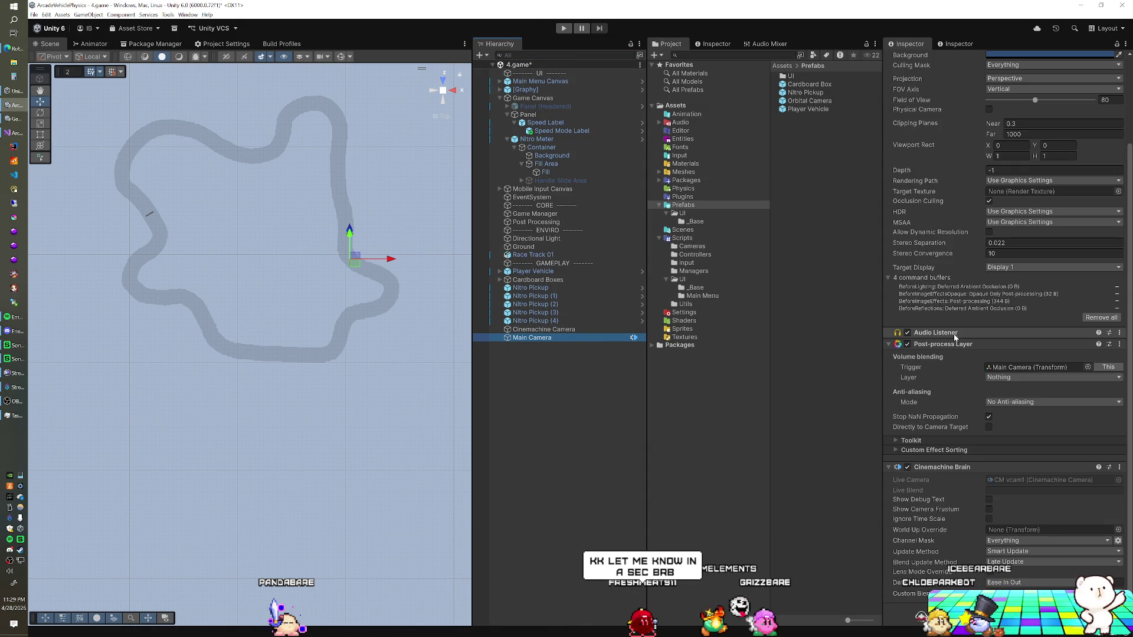
{"action": "left_click", "coordinate": [557, 330]}
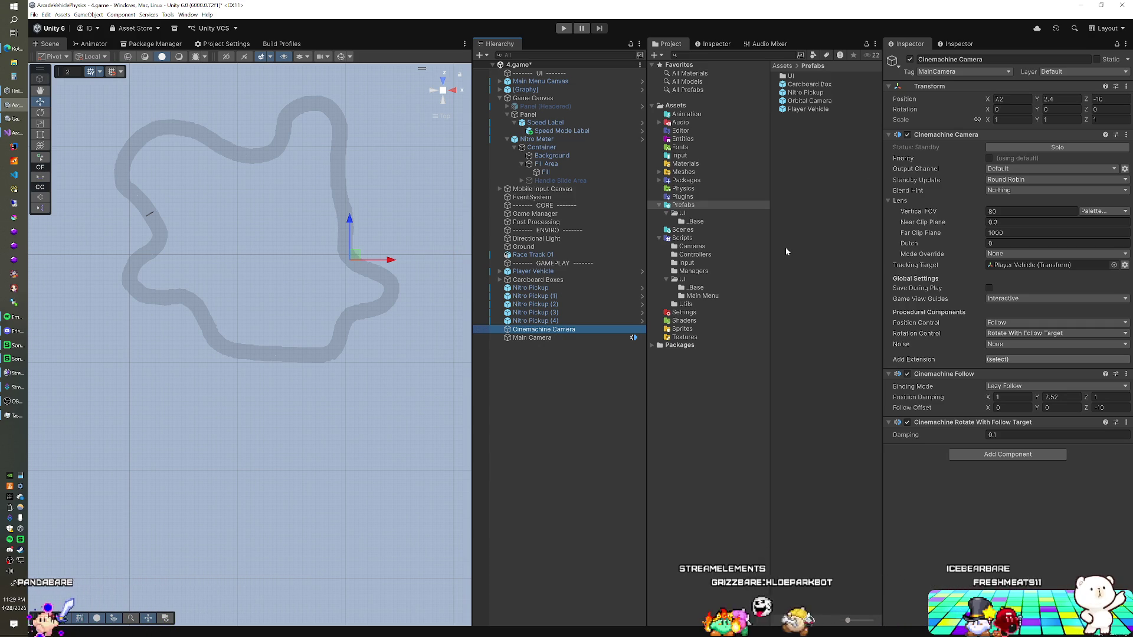
Set rotation to Hard Look At and position to Hard Lock To Target, then start play mode.
{"action": "left_click", "coordinate": [1016, 334]}
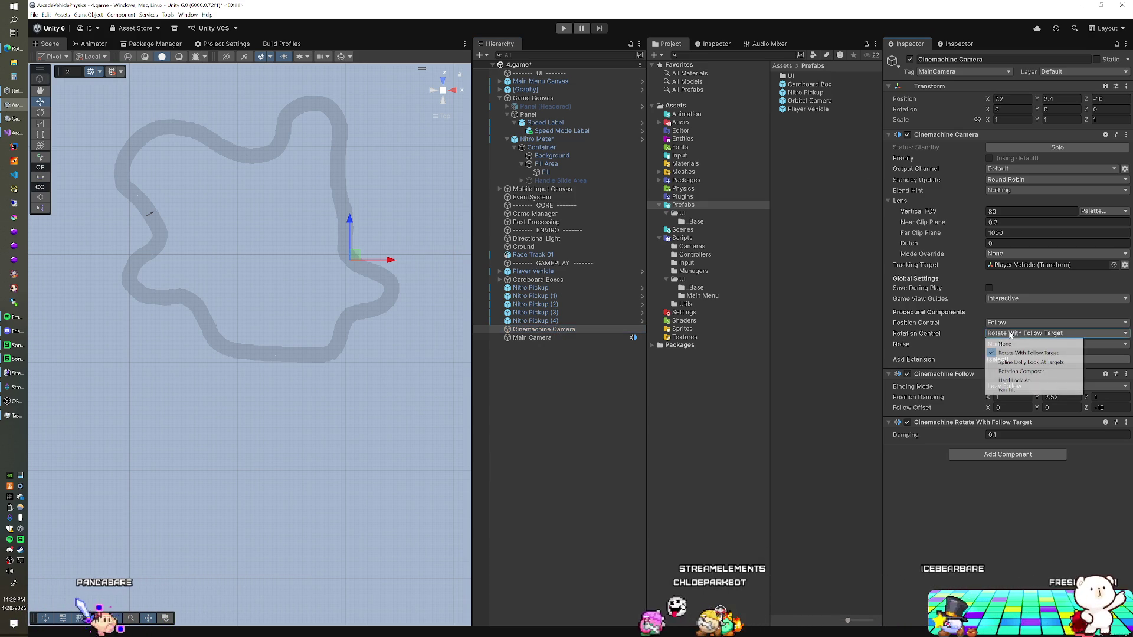
{"action": "left_click", "coordinate": [1006, 380]}
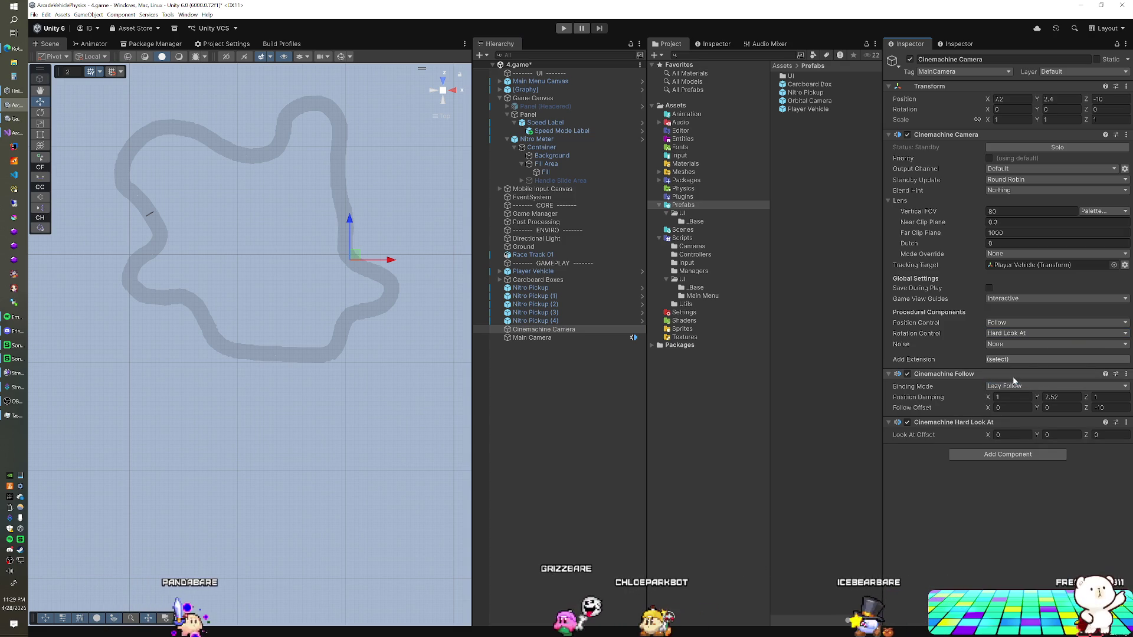
{"action": "left_click", "coordinate": [1013, 326]}
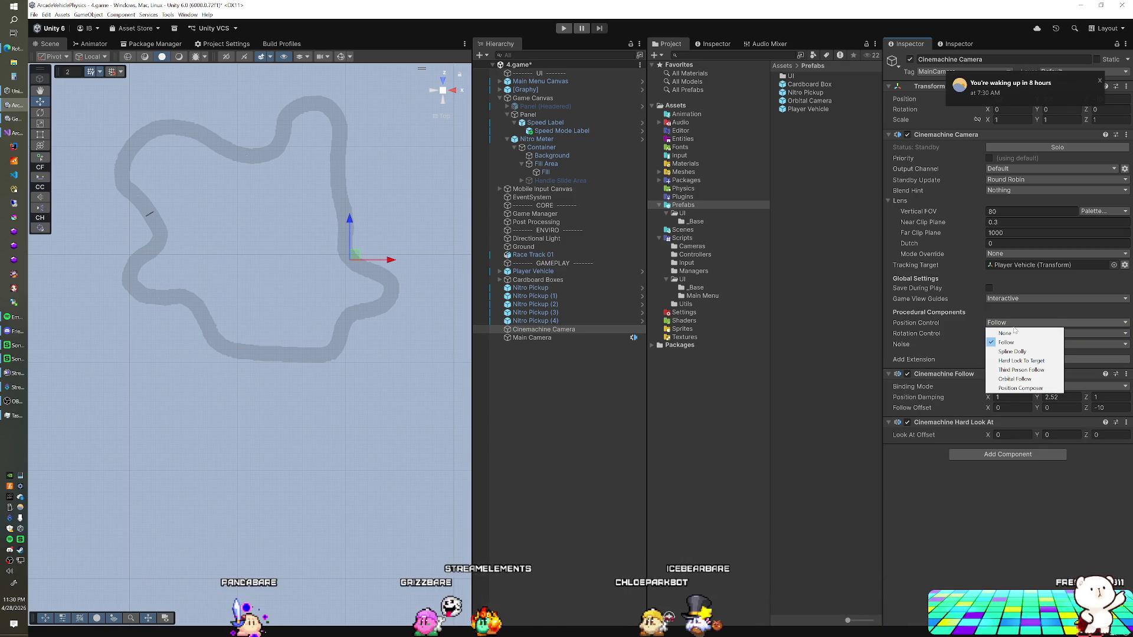
{"action": "left_click", "coordinate": [1015, 361]}
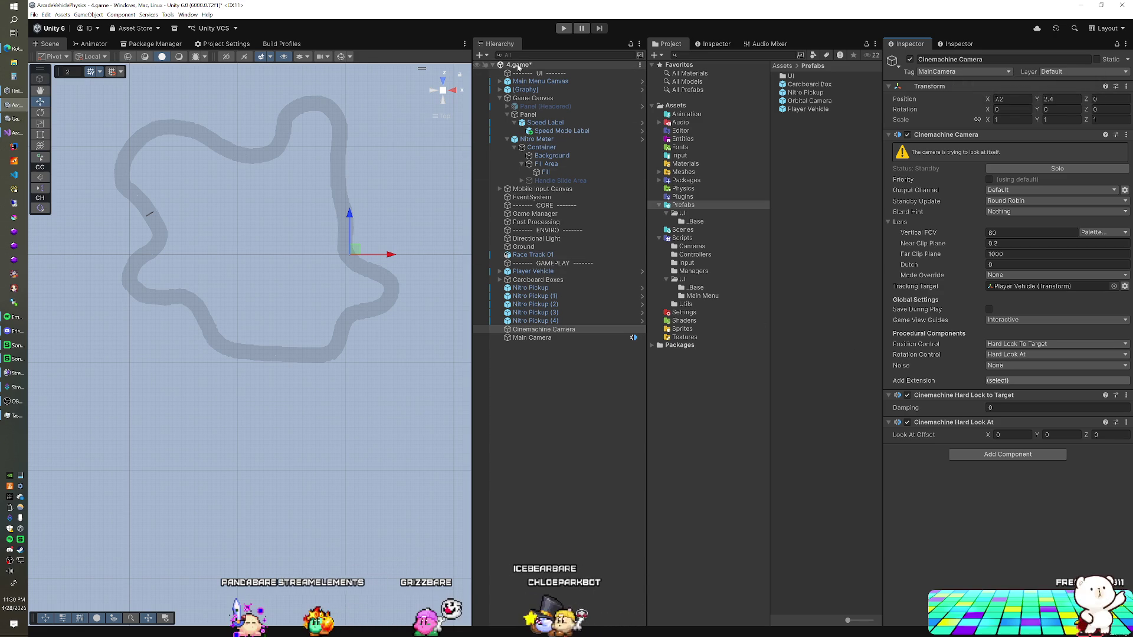
{"action": "left_click", "coordinate": [563, 28]}
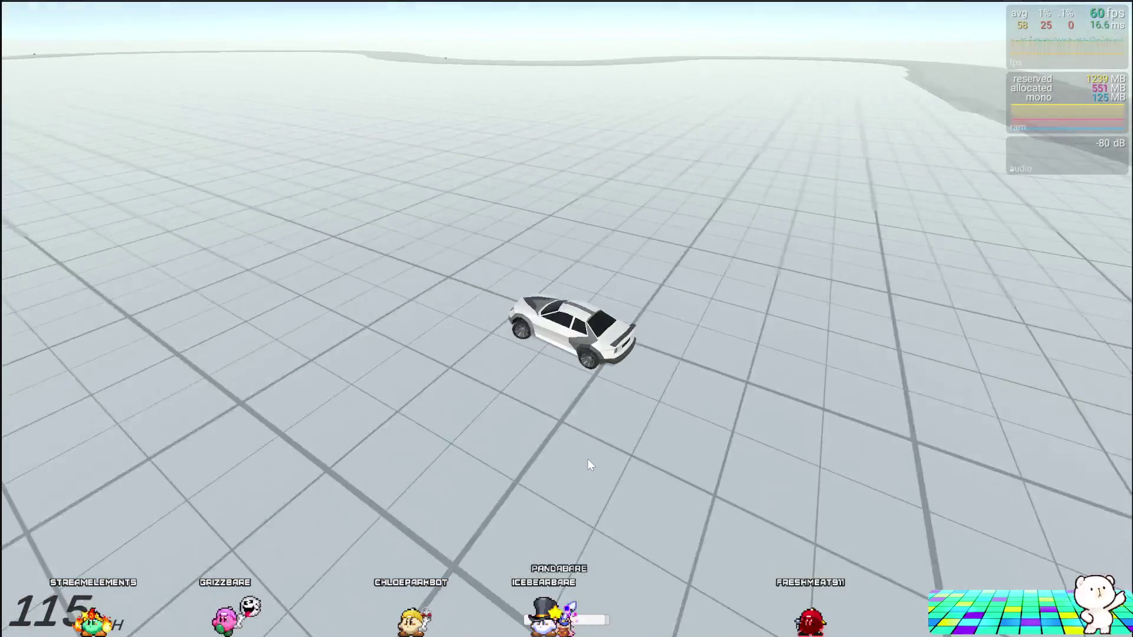
Drive the car with W and drift it with Space to check the camera follows.
{"action": "key", "text": "w"}
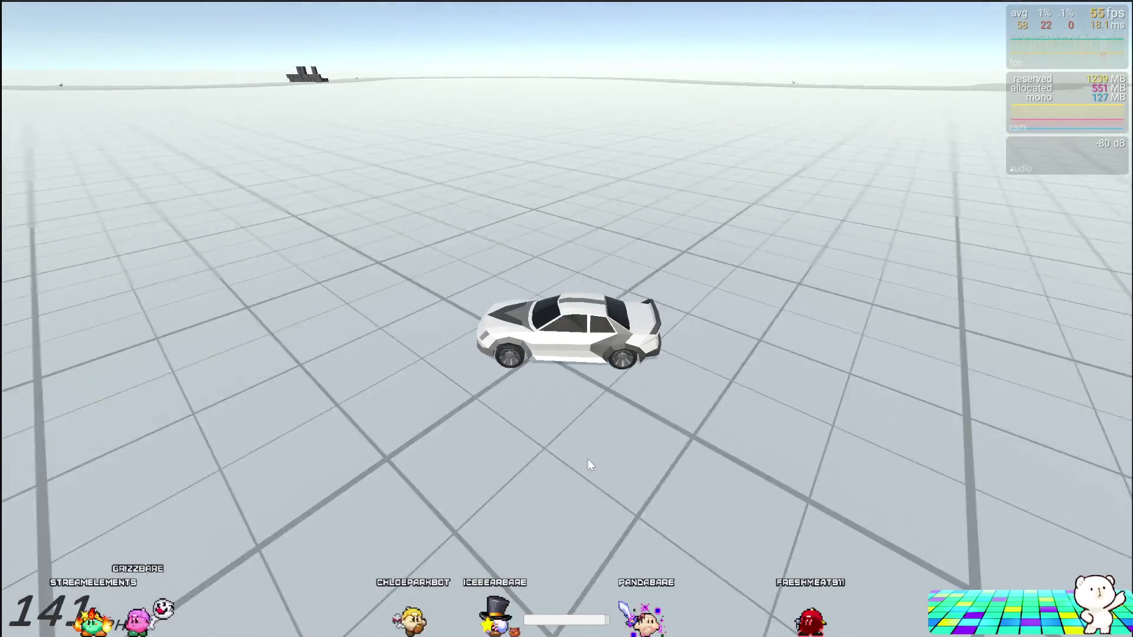
{"action": "key", "text": "space"}
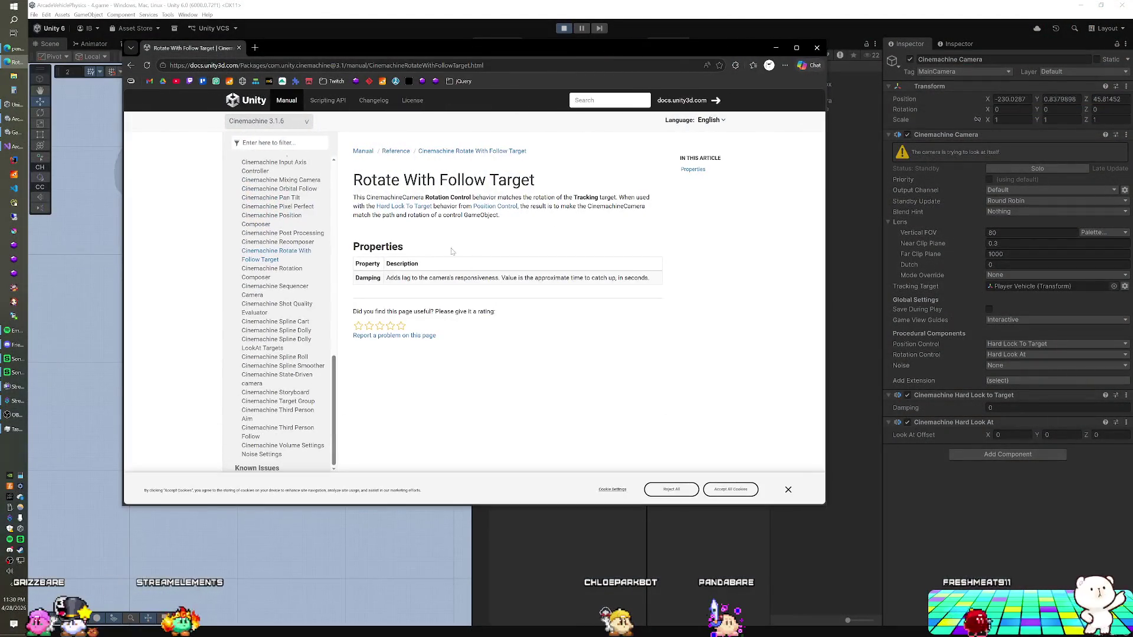
Open the Hard Lock To Target documentation page from the manual.
{"action": "left_click_drag", "start_coordinate": [435, 206], "coordinate": [590, 207]}
{"action": "left_click", "coordinate": [500, 220]}
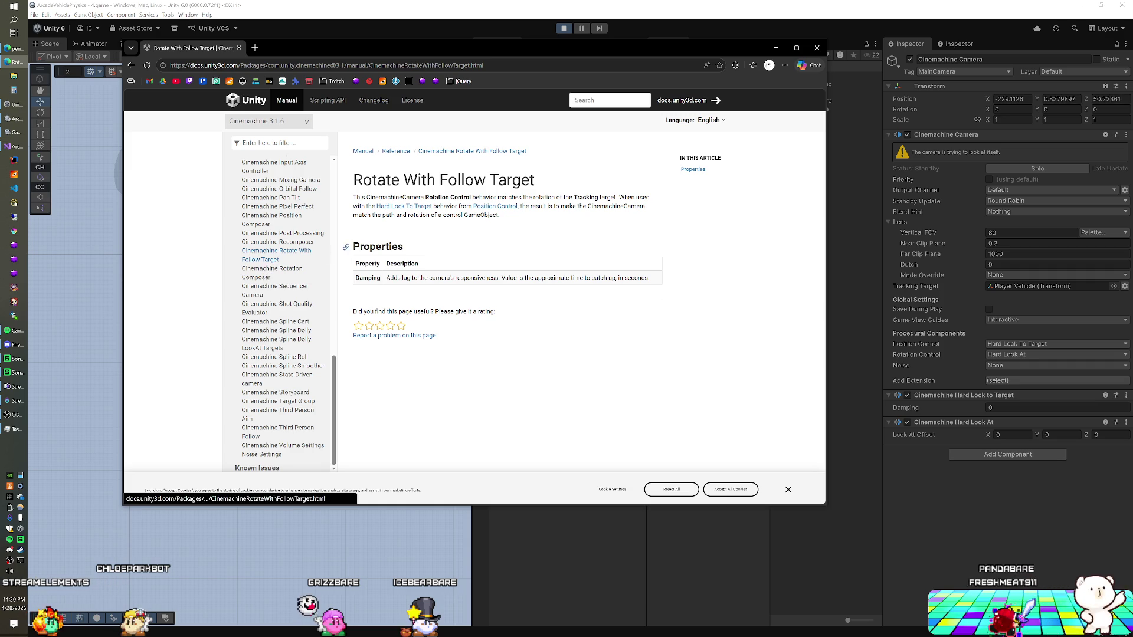
{"action": "left_click", "coordinate": [419, 208]}
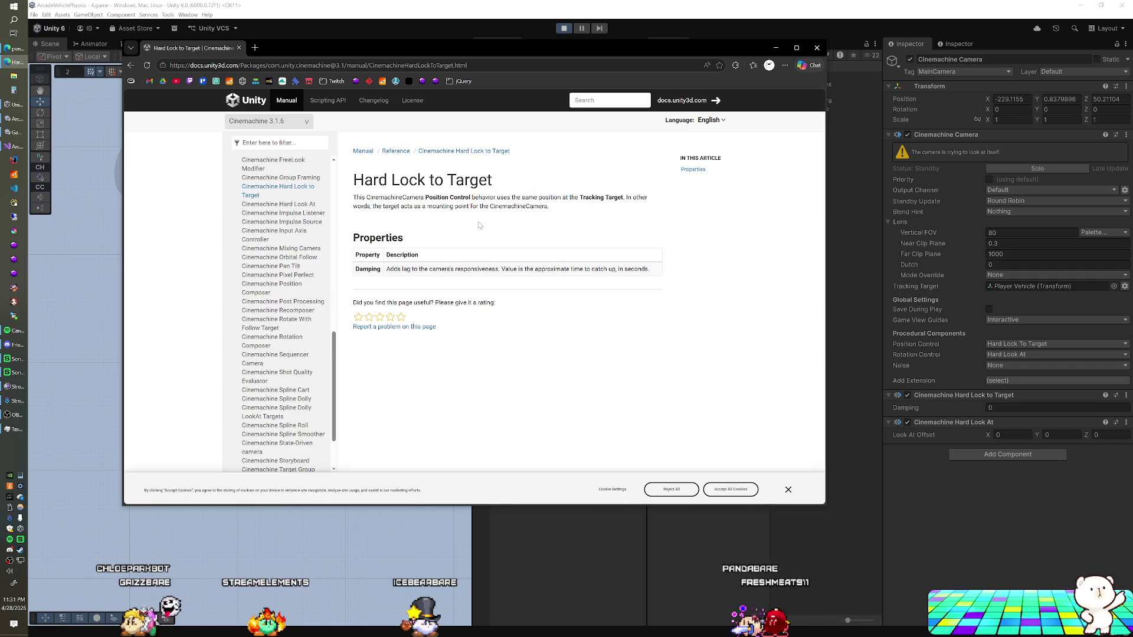
Go back to the Cinemachine Camera page's procedural components table, then return to Unity.
{"action": "key", "text": "alt+Left"}
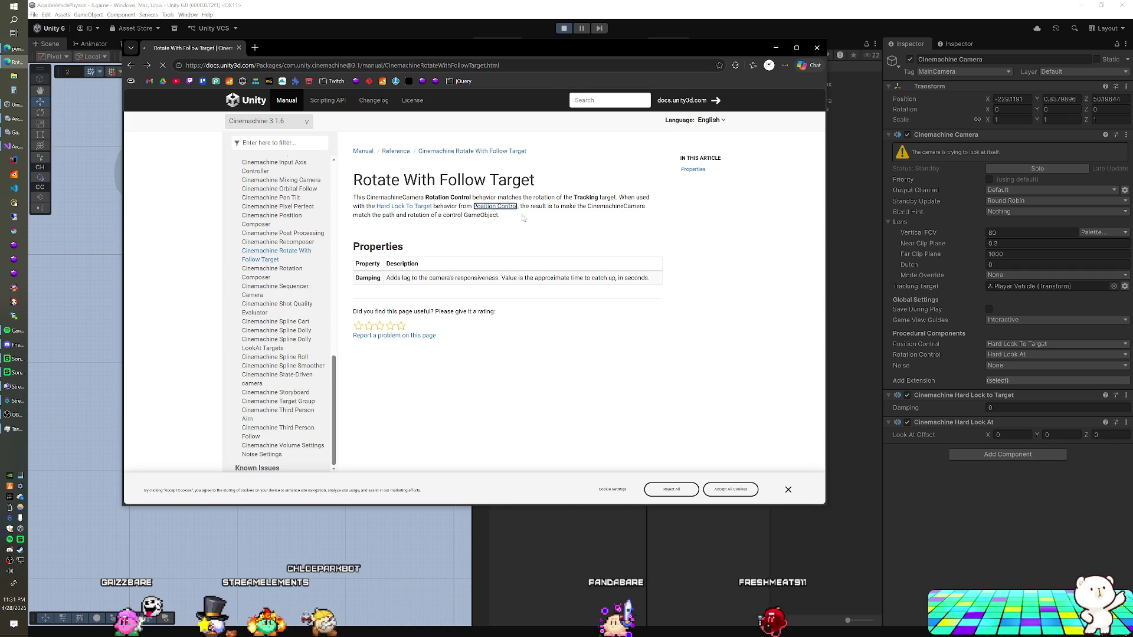
{"action": "key", "text": "alt+Left"}
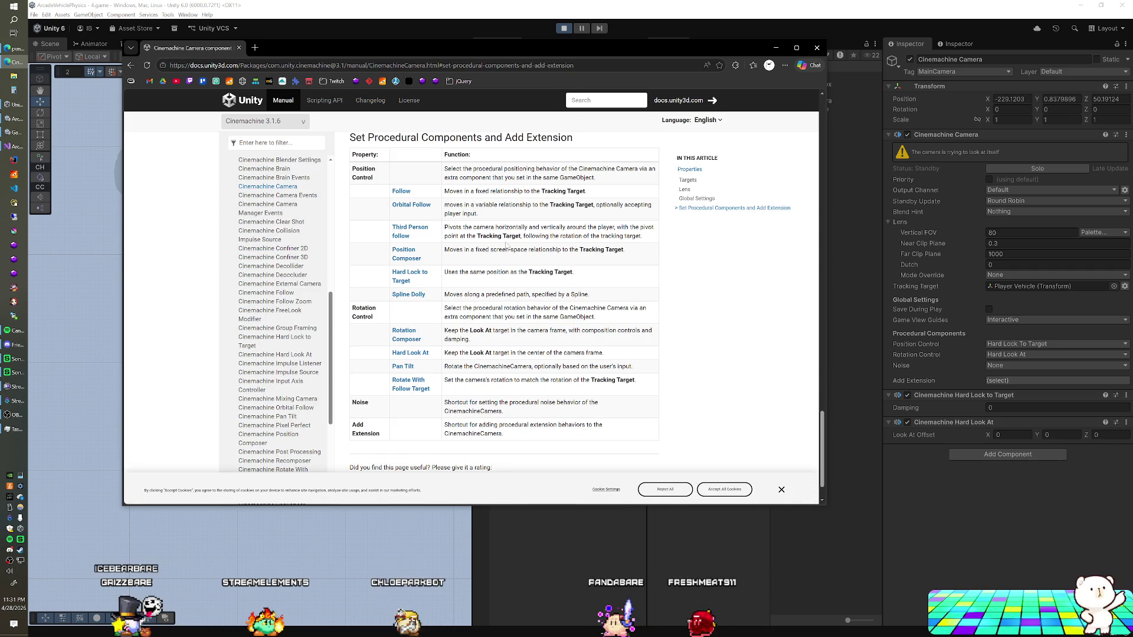
{"action": "scroll", "coordinate": [477, 239], "scroll_direction": "down", "scroll_amount": 1}
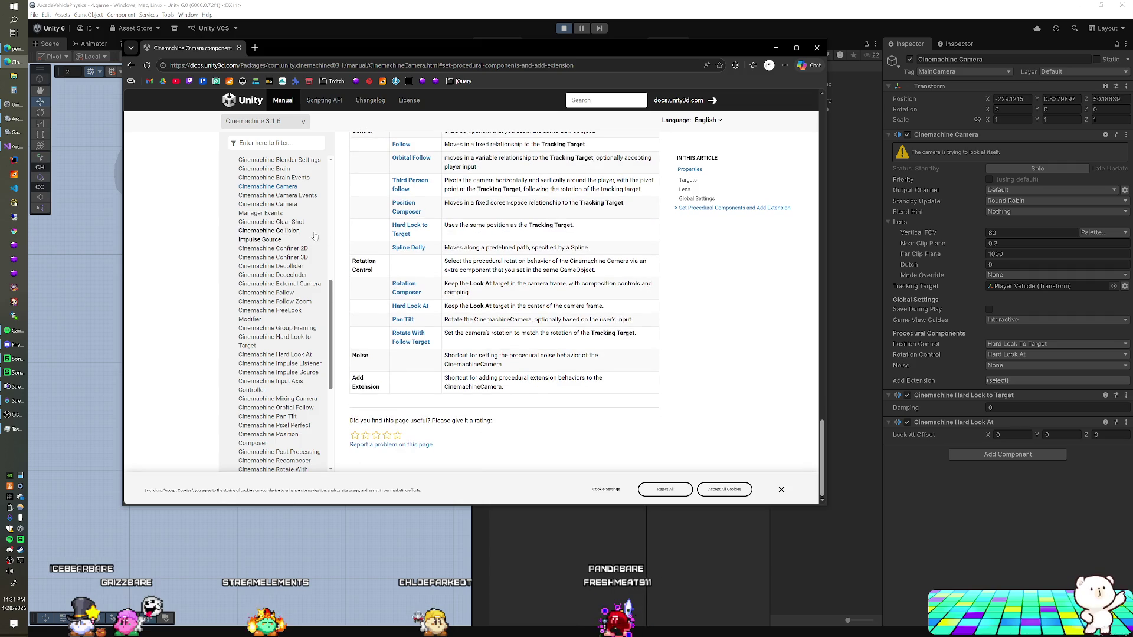
{"action": "scroll", "coordinate": [316, 236], "scroll_direction": "up", "scroll_amount": 3}
{"action": "scroll", "coordinate": [307, 239], "scroll_direction": "up", "scroll_amount": 2}
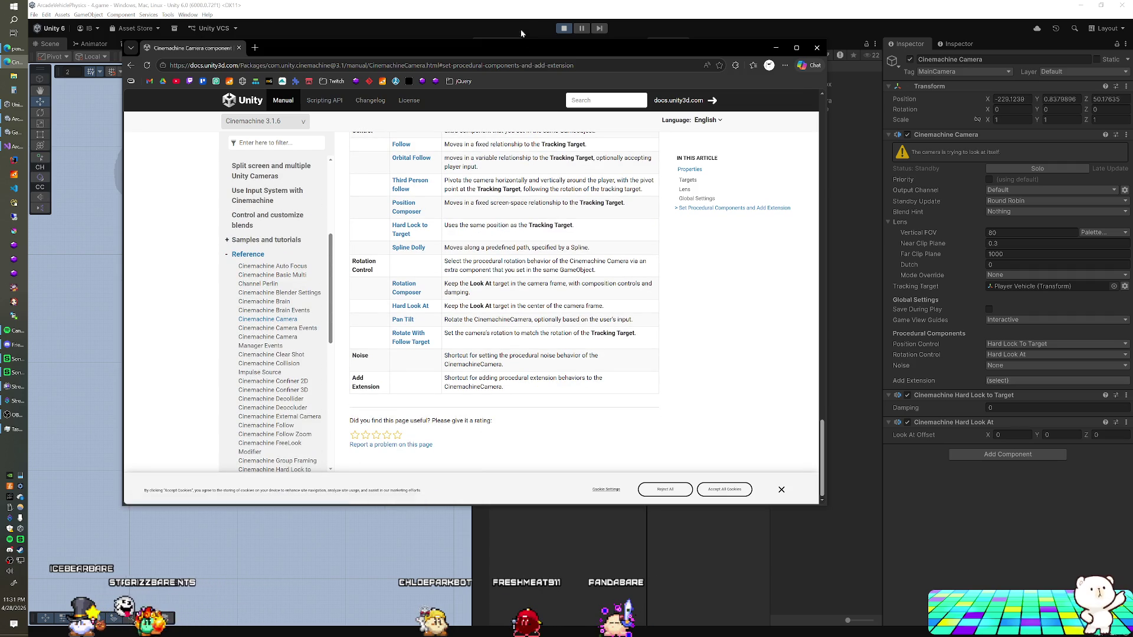
{"action": "left_click", "coordinate": [525, 18]}
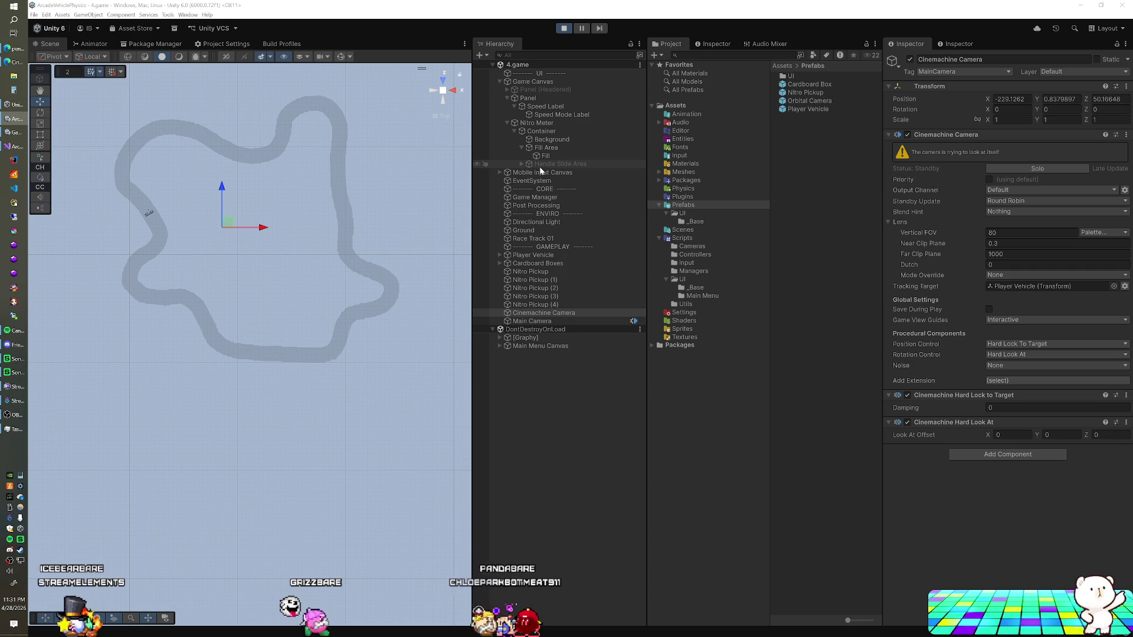
Change the Cinemachine Camera's Position Control to Follow, leaving Rotation Control on Hard Look At.
{"action": "left_click", "coordinate": [524, 321]}
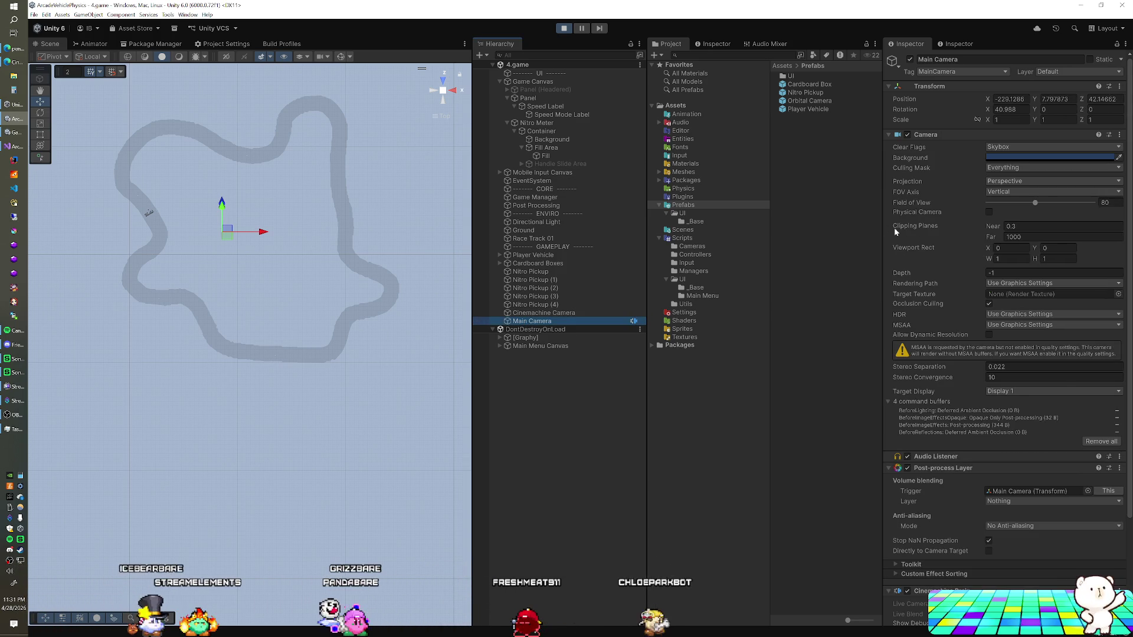
{"action": "scroll", "coordinate": [941, 251], "scroll_direction": "down", "scroll_amount": 5}
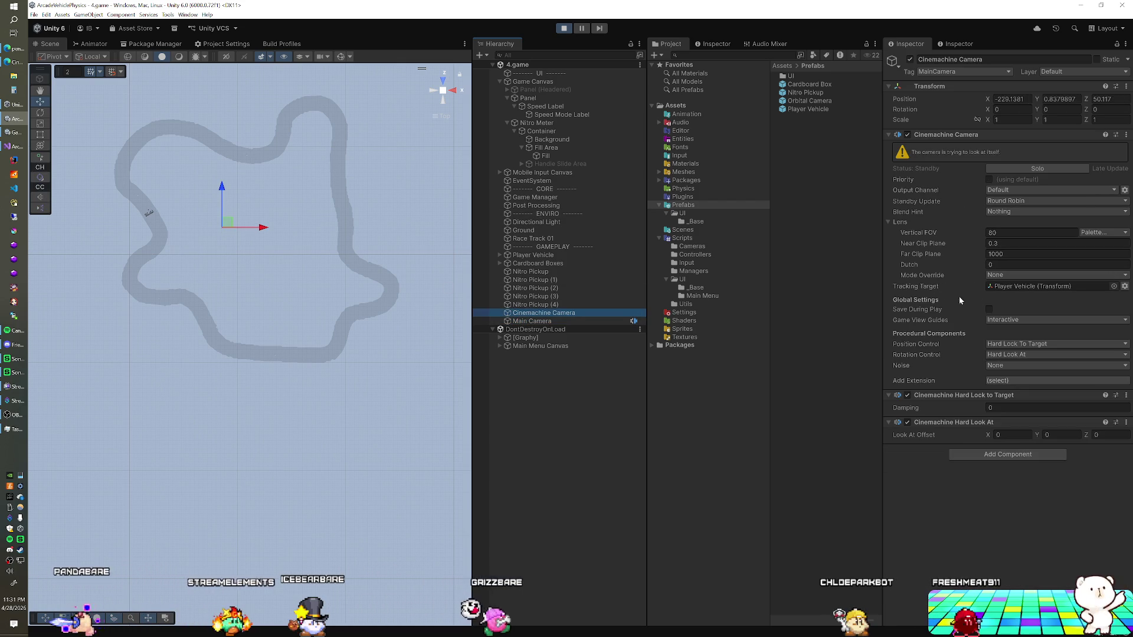
{"action": "left_click", "coordinate": [1001, 344]}
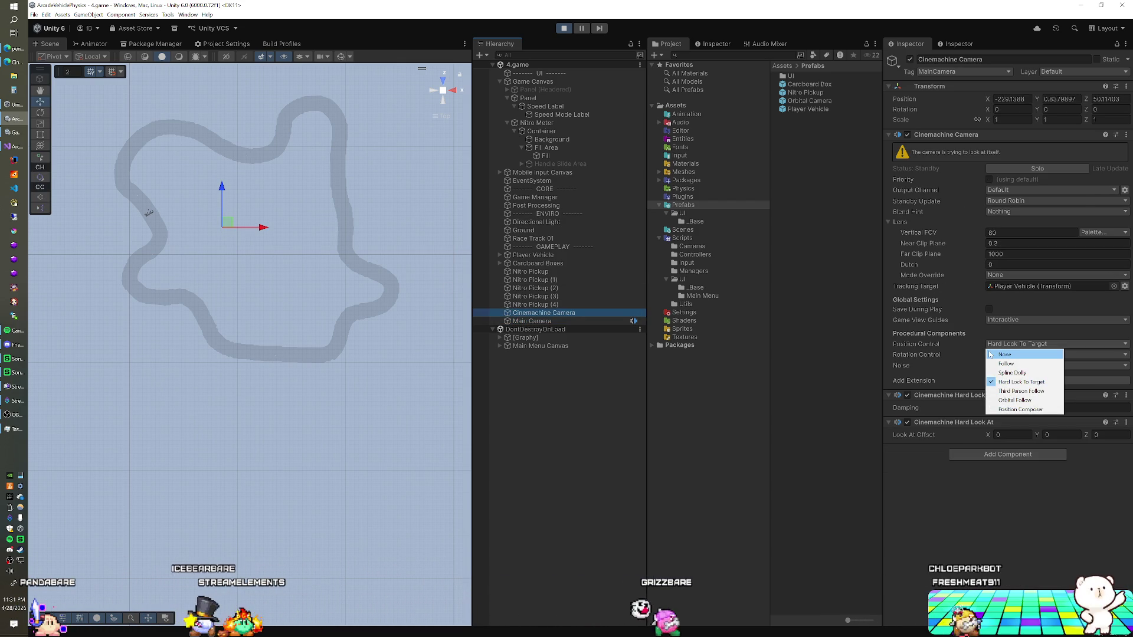
{"action": "left_click", "coordinate": [1007, 363]}
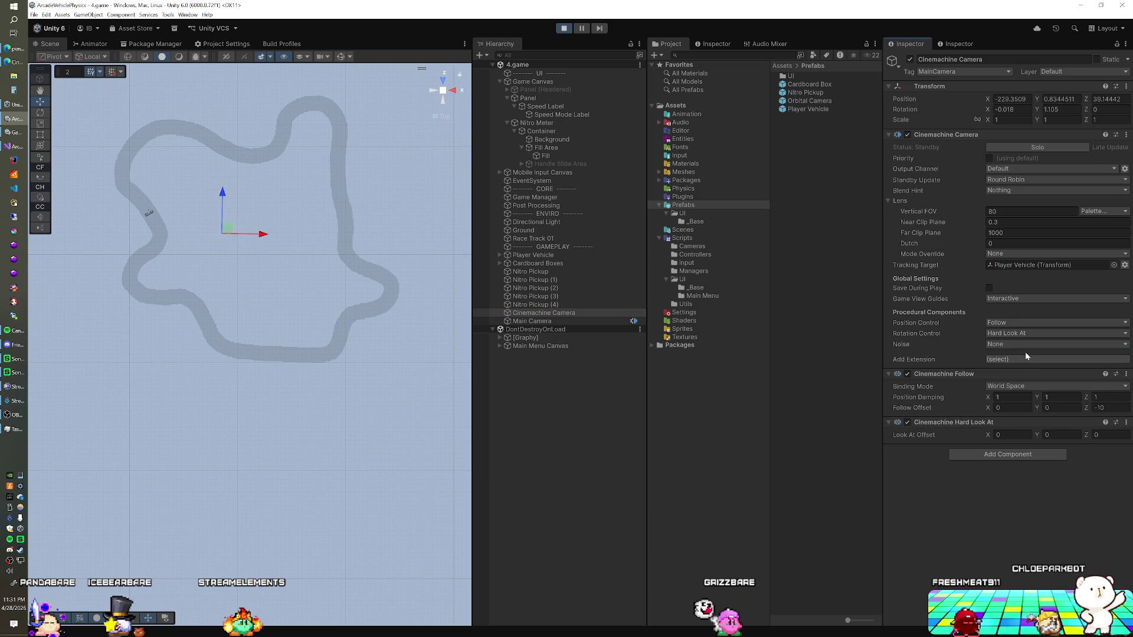
{"action": "left_click", "coordinate": [1013, 335]}
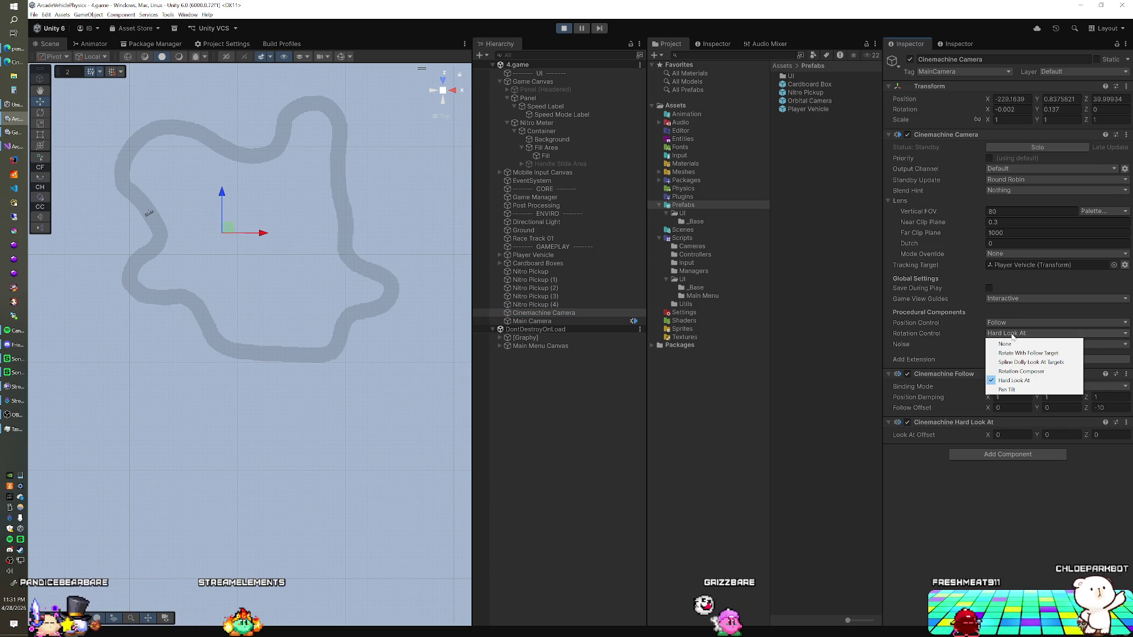
{"action": "left_click", "coordinate": [1007, 382]}
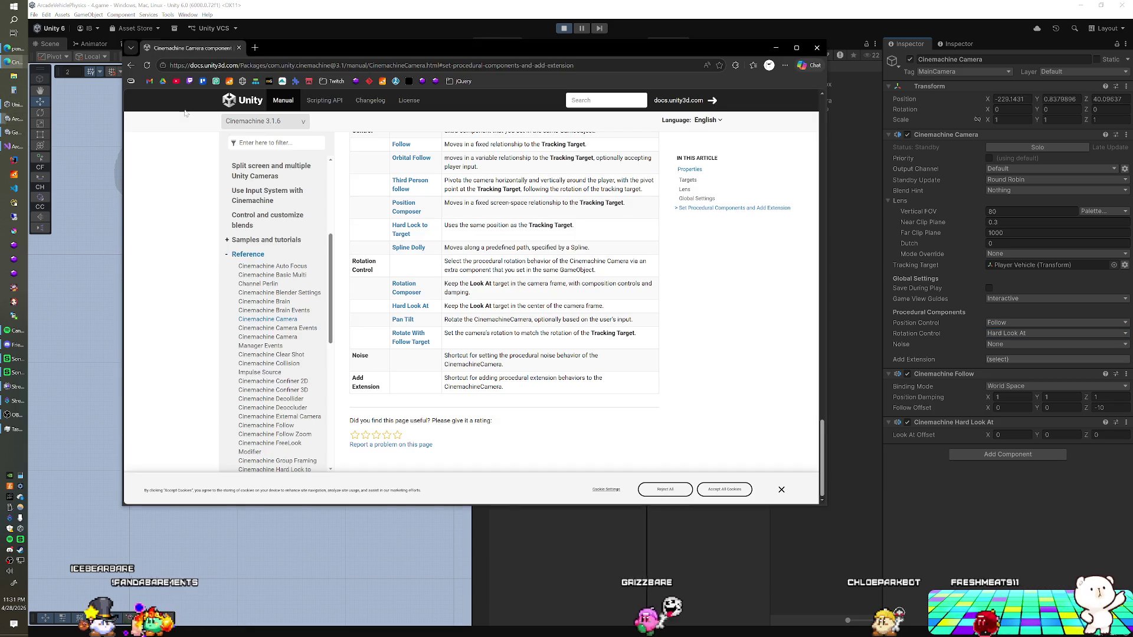
Open the Rotate With Follow Target docs page and confirm Unity's Rotation Control stays Hard Look At.
{"action": "left_click", "coordinate": [408, 377]}
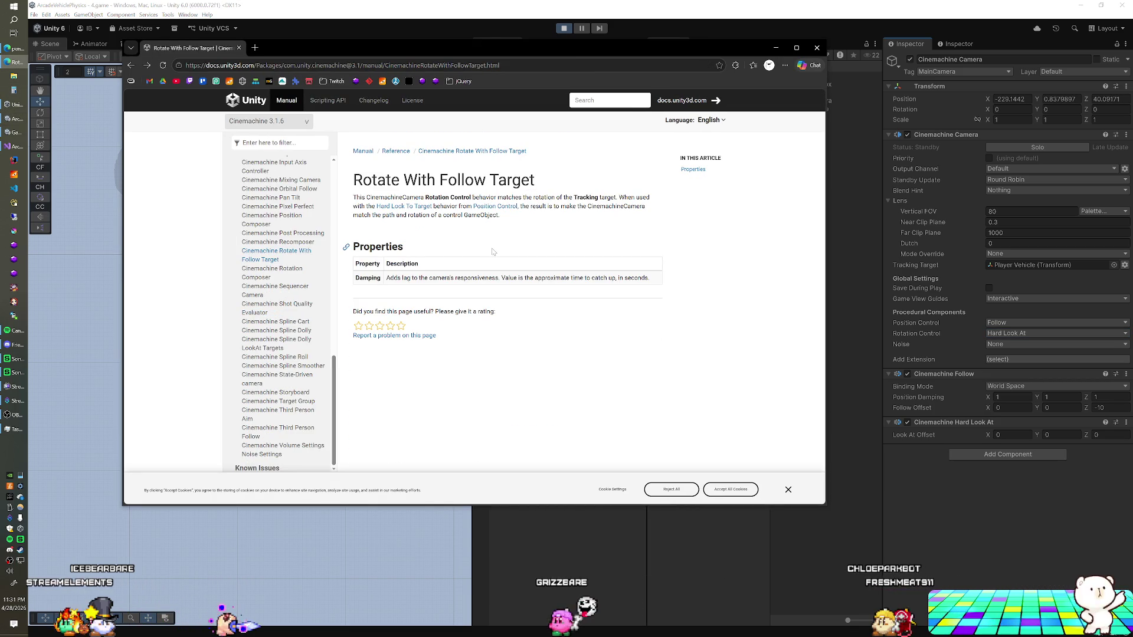
{"action": "left_click", "coordinate": [754, 20]}
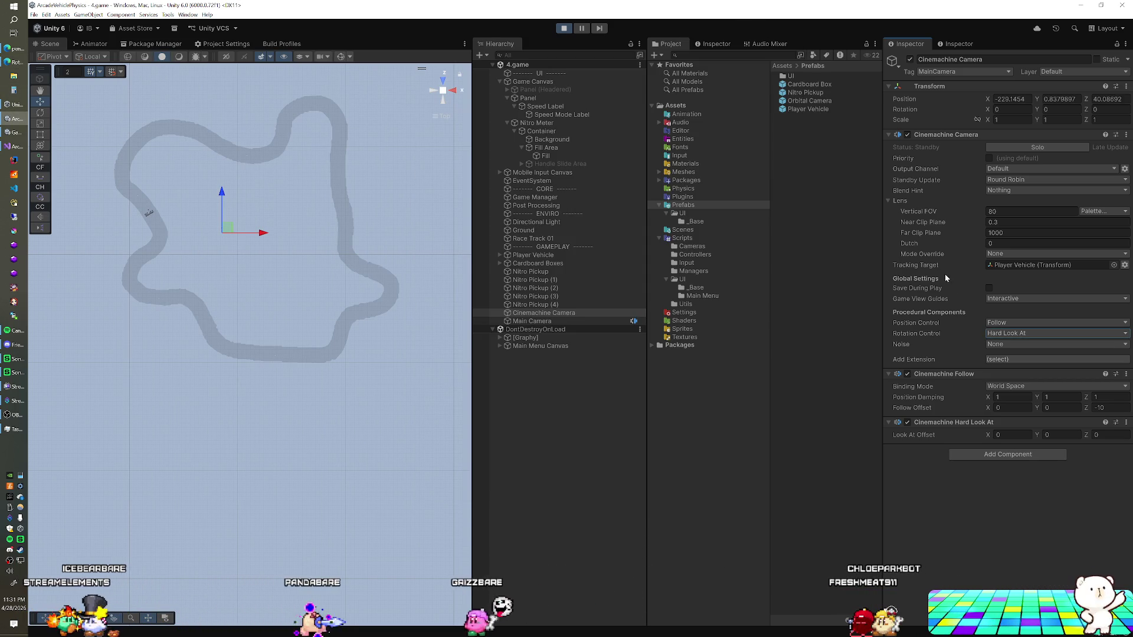
{"action": "left_click", "coordinate": [1005, 334]}
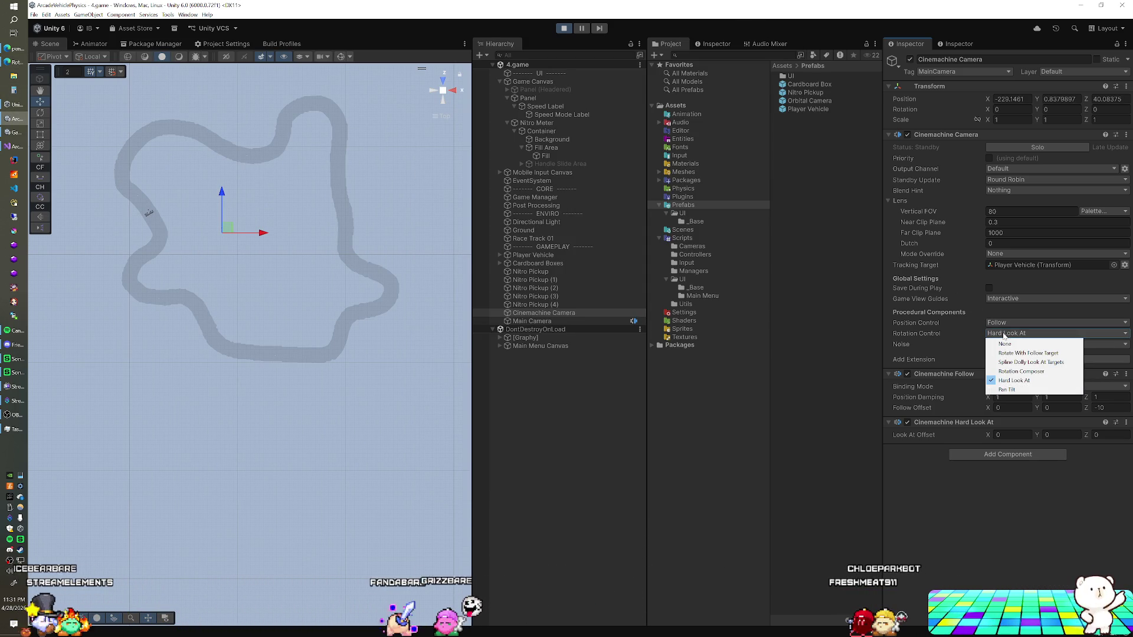
{"action": "left_click", "coordinate": [939, 337]}
{"action": "left_click", "coordinate": [1002, 332]}
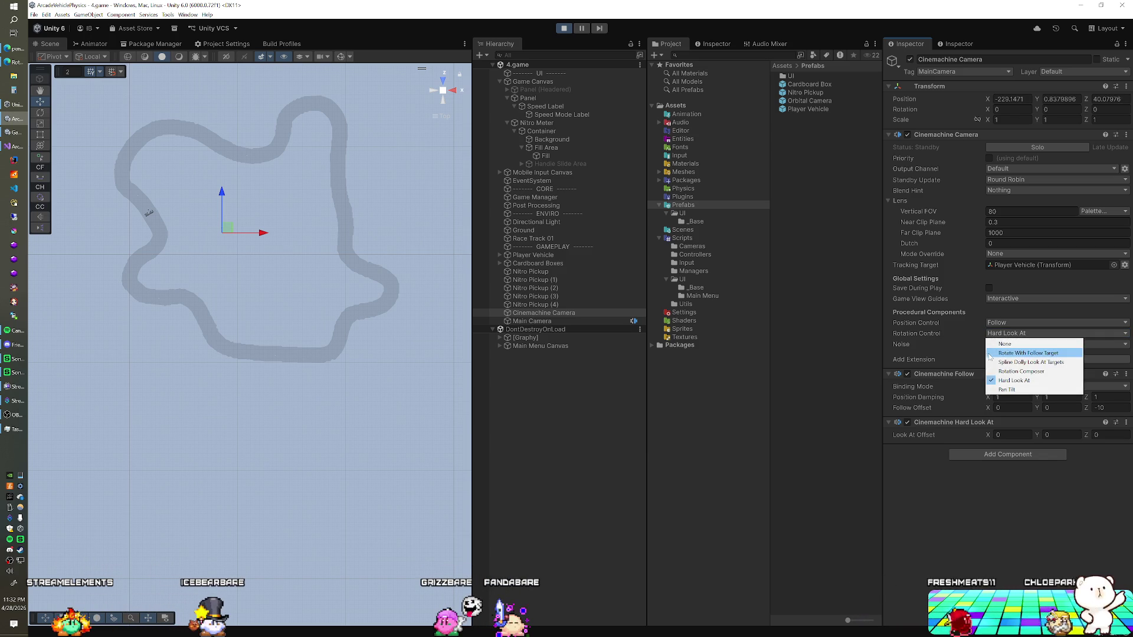
{"action": "left_click", "coordinate": [939, 330]}
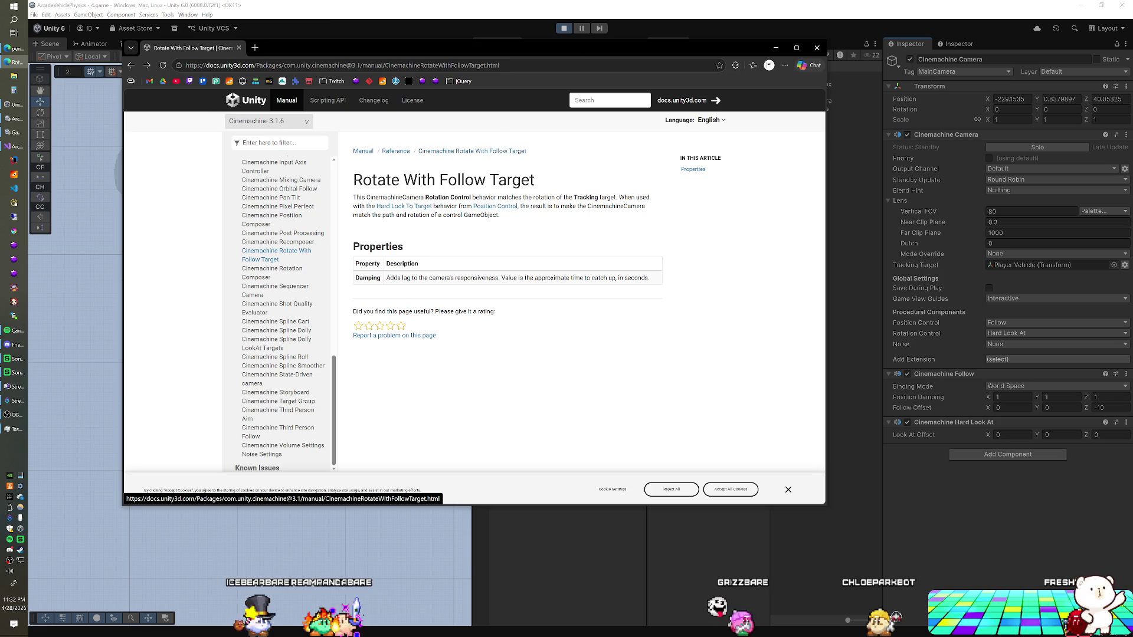
Back in Unity, glance over the Main Camera's components, then reselect the Cinemachine Camera.
{"action": "key", "text": "alt+Tab"}
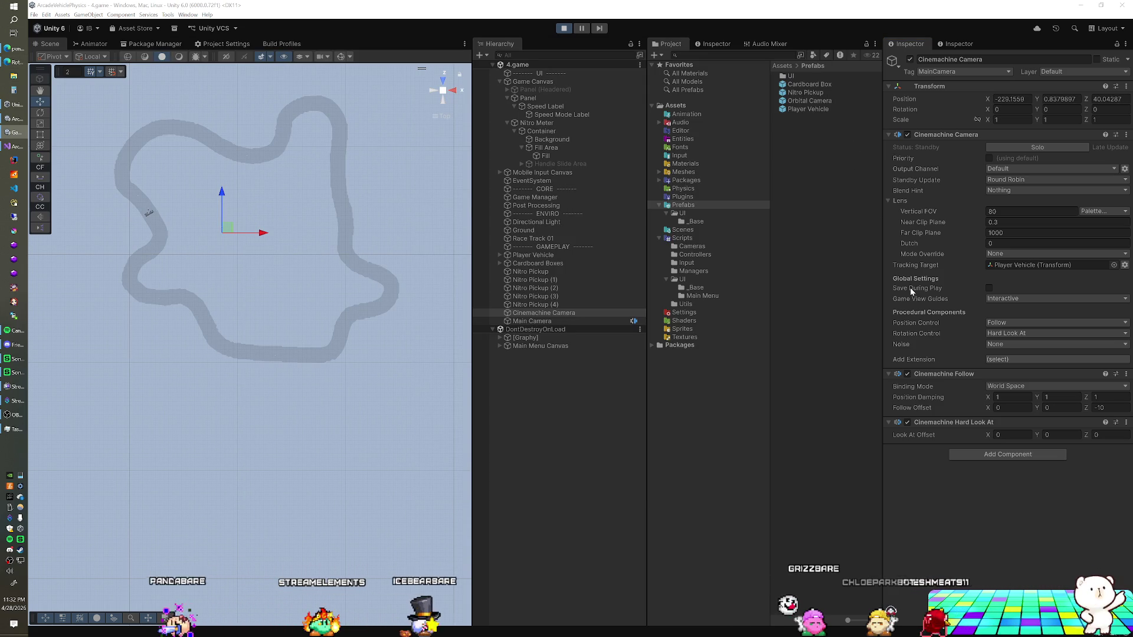
{"action": "left_click", "coordinate": [599, 321]}
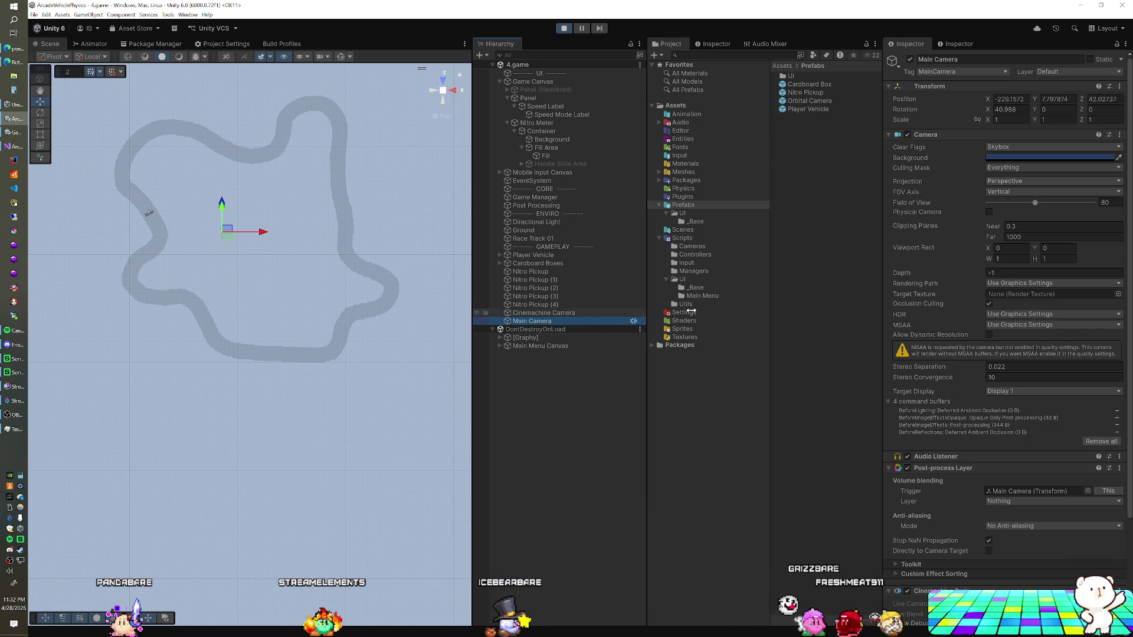
{"action": "scroll", "coordinate": [969, 321], "scroll_direction": "down", "scroll_amount": 5}
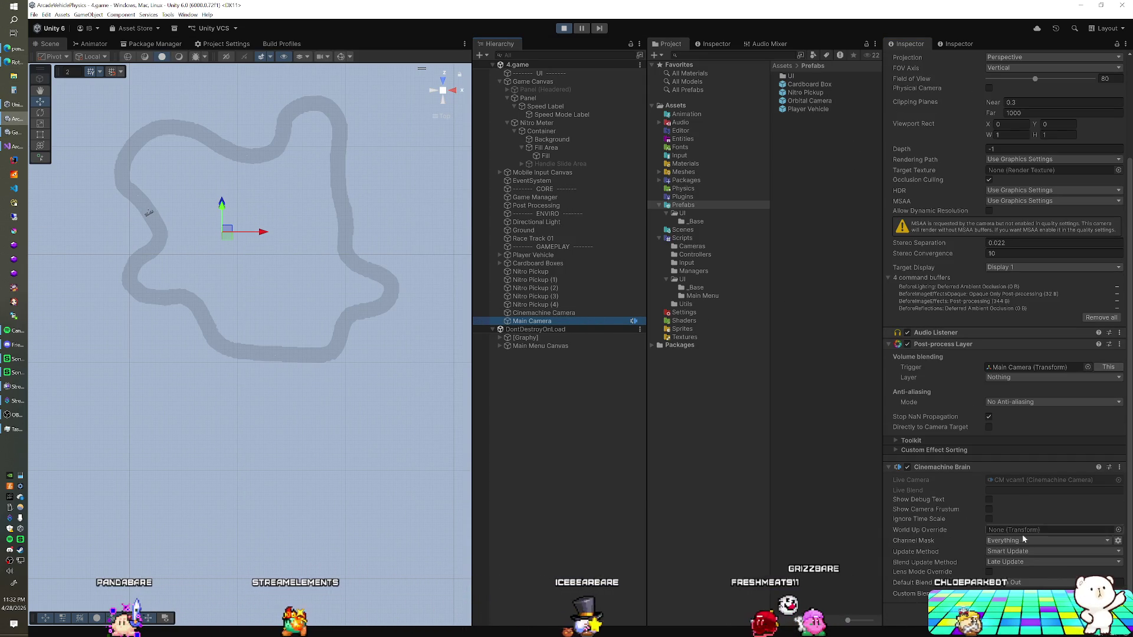
{"action": "left_click", "coordinate": [567, 313]}
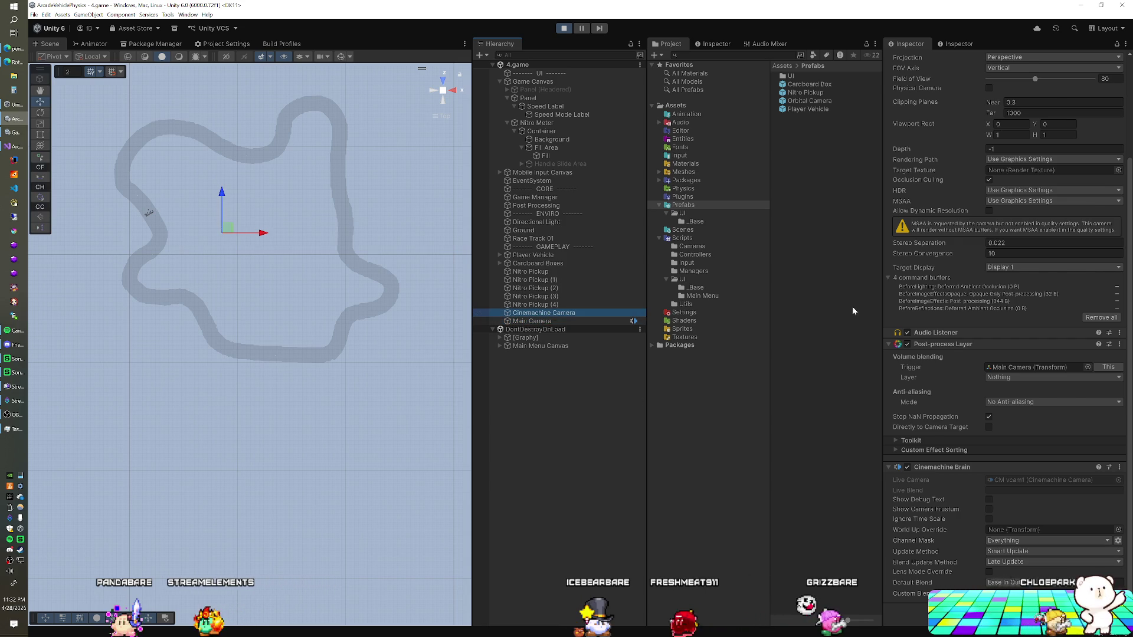
Keep Follow for position, set rotation to Rotate With Follow Target, and review its documentation.
{"action": "left_click", "coordinate": [1006, 323]}
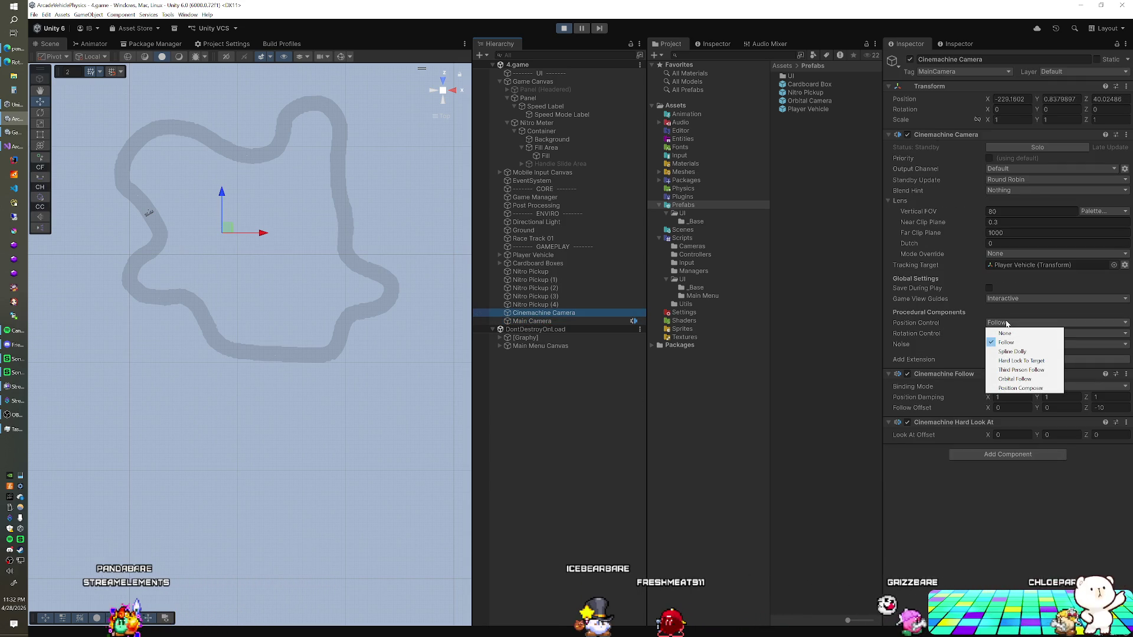
{"action": "left_click", "coordinate": [1005, 344]}
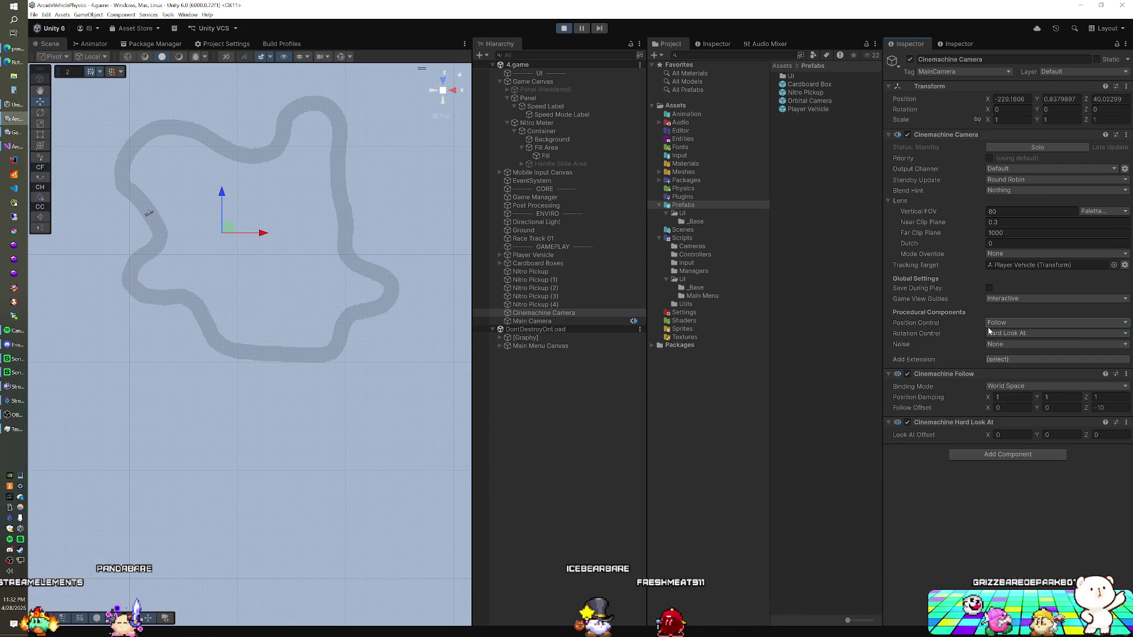
{"action": "left_click", "coordinate": [1005, 334]}
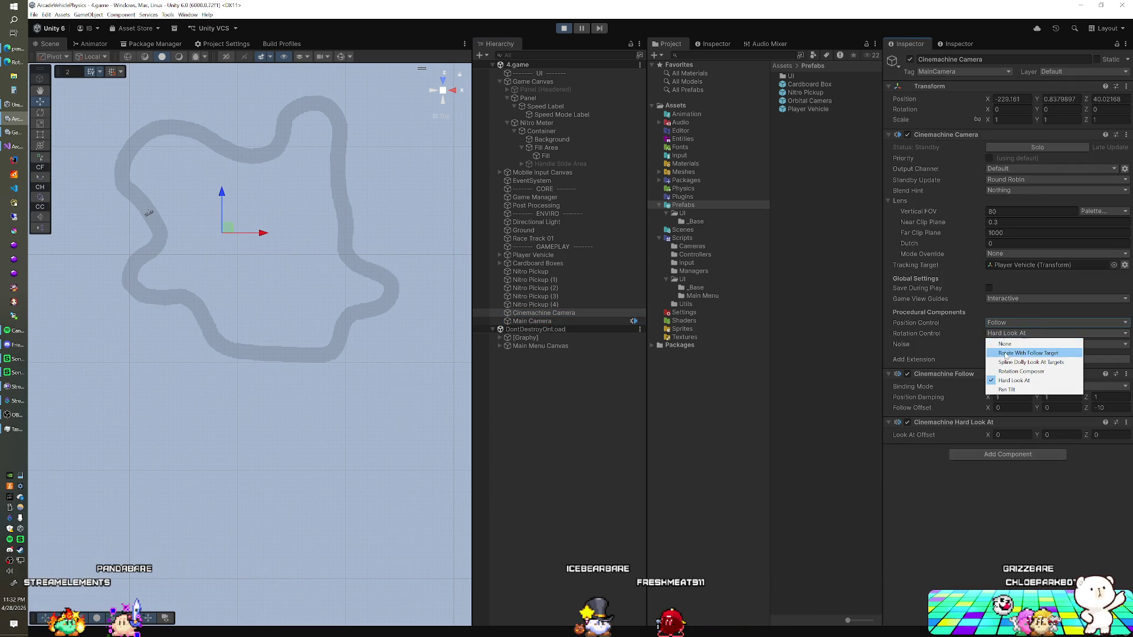
{"action": "left_click", "coordinate": [1009, 353]}
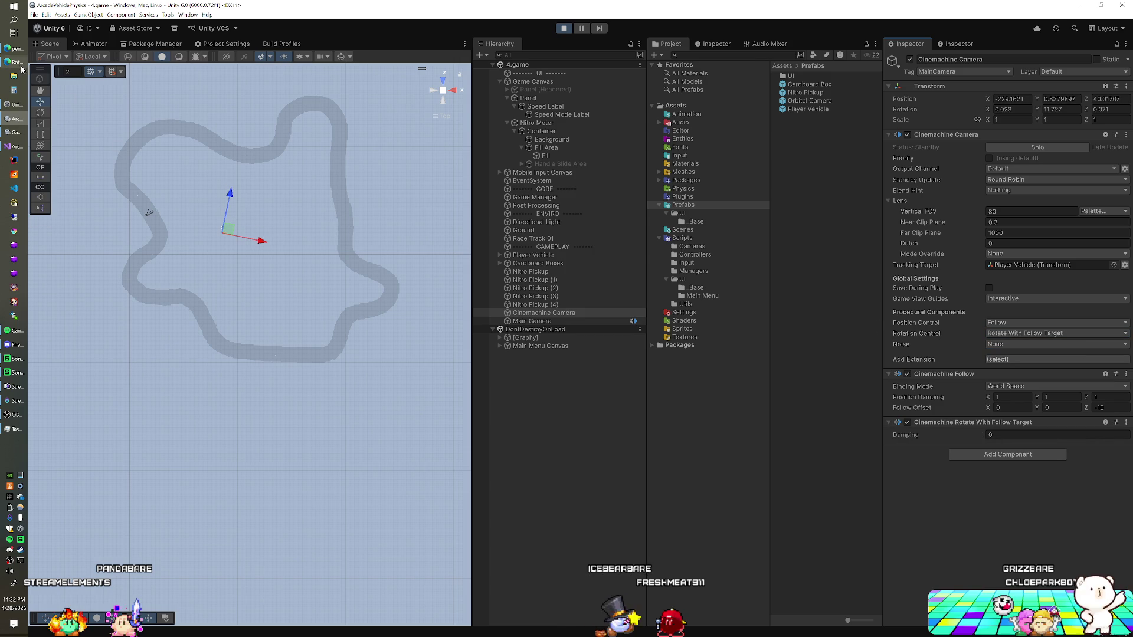
{"action": "left_click", "coordinate": [22, 63]}
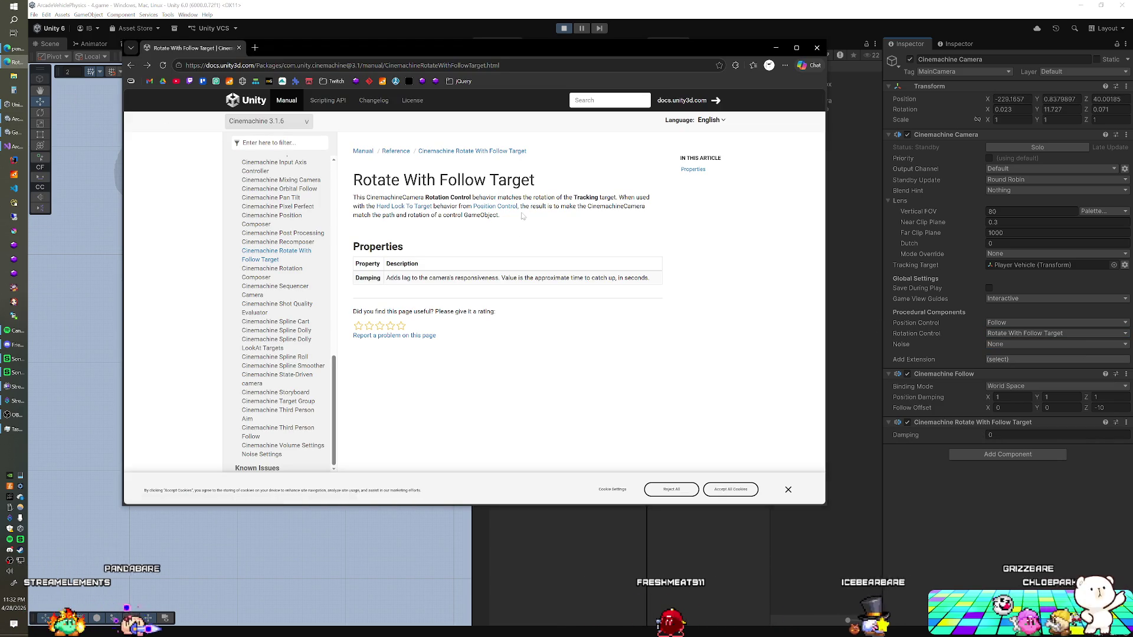
{"action": "left_click", "coordinate": [677, 10]}
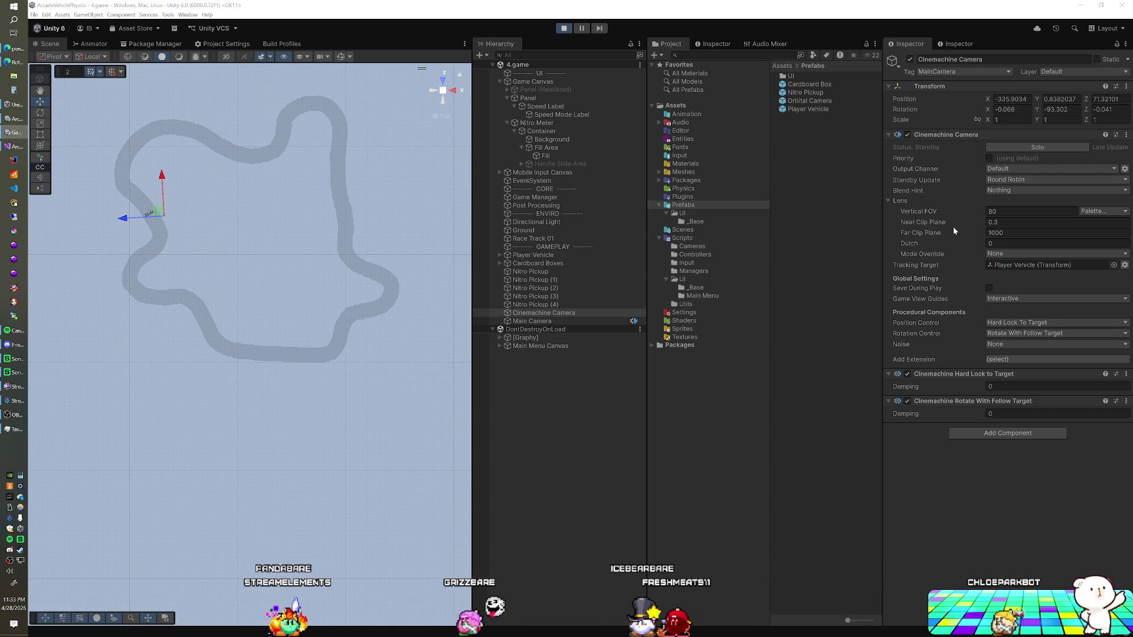
Browse the Add Extension list without adding anything, then select Main Camera in the Hierarchy.
{"action": "left_click", "coordinate": [1000, 360]}
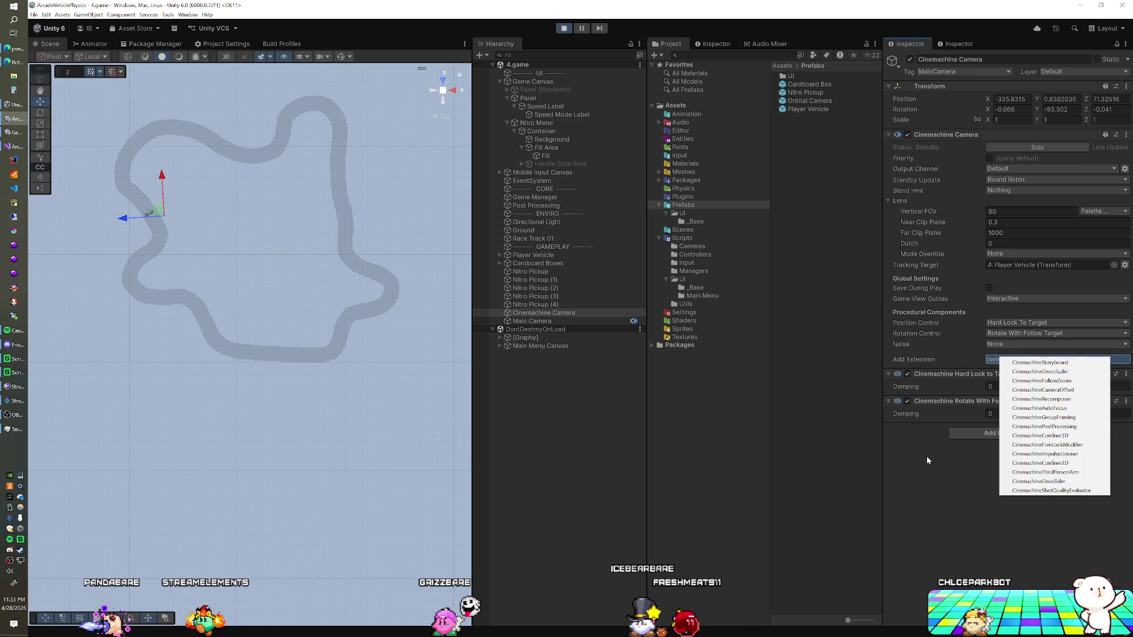
{"action": "left_click", "coordinate": [851, 356]}
{"action": "left_click", "coordinate": [531, 321]}
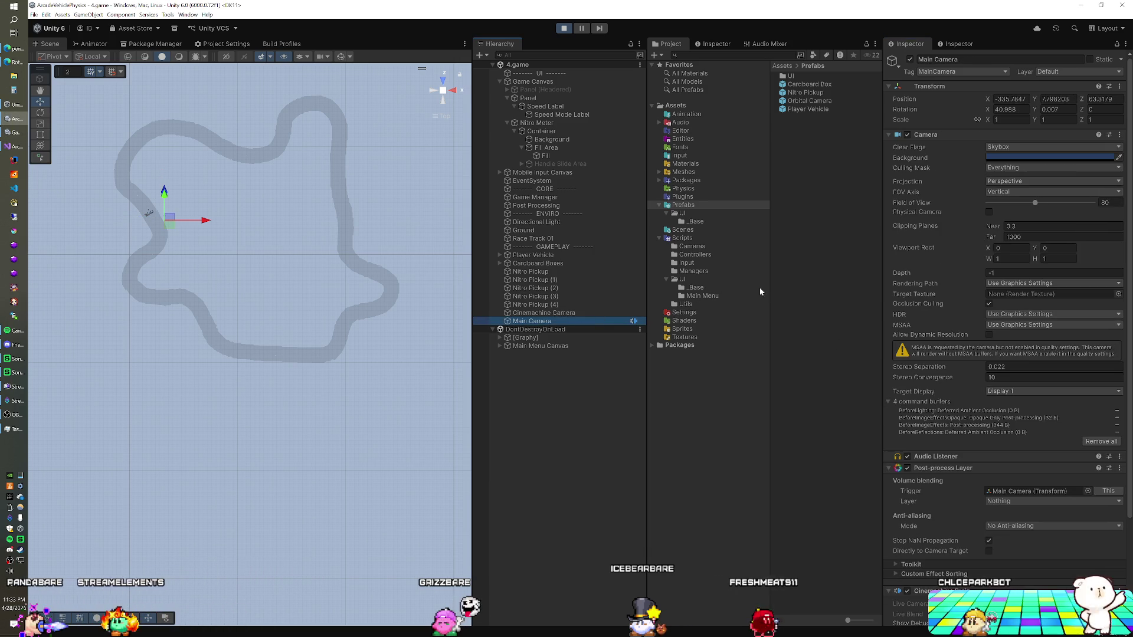
Scroll to the Main Camera's Cinemachine Brain component, then reselect the Cinemachine Camera.
{"action": "scroll", "coordinate": [965, 249], "scroll_direction": "down", "scroll_amount": 5}
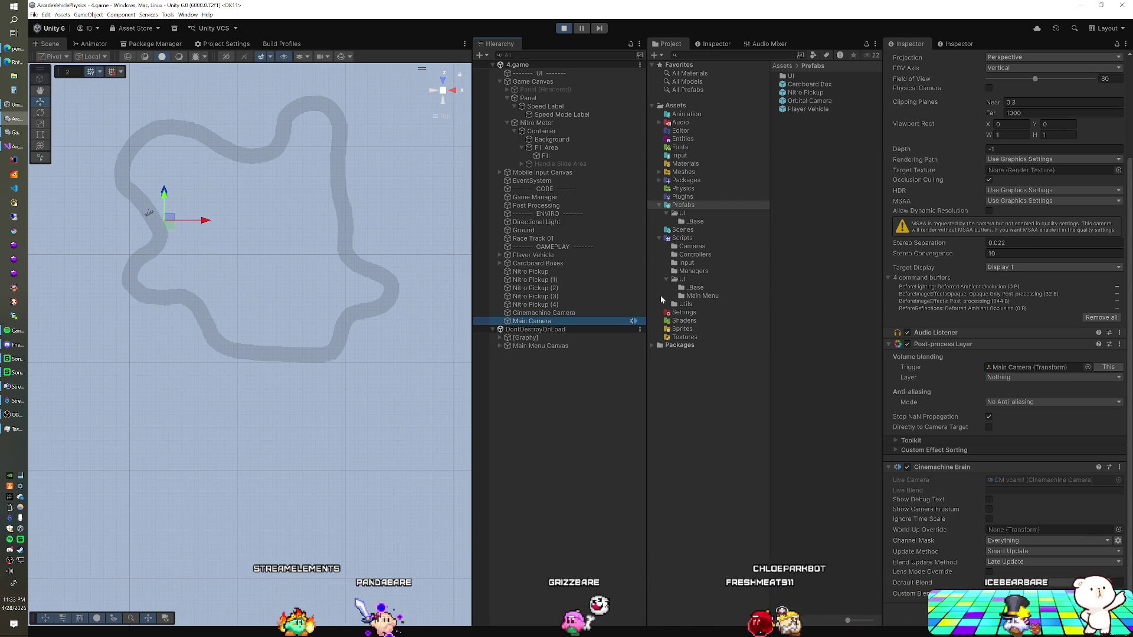
{"action": "left_click", "coordinate": [546, 314]}
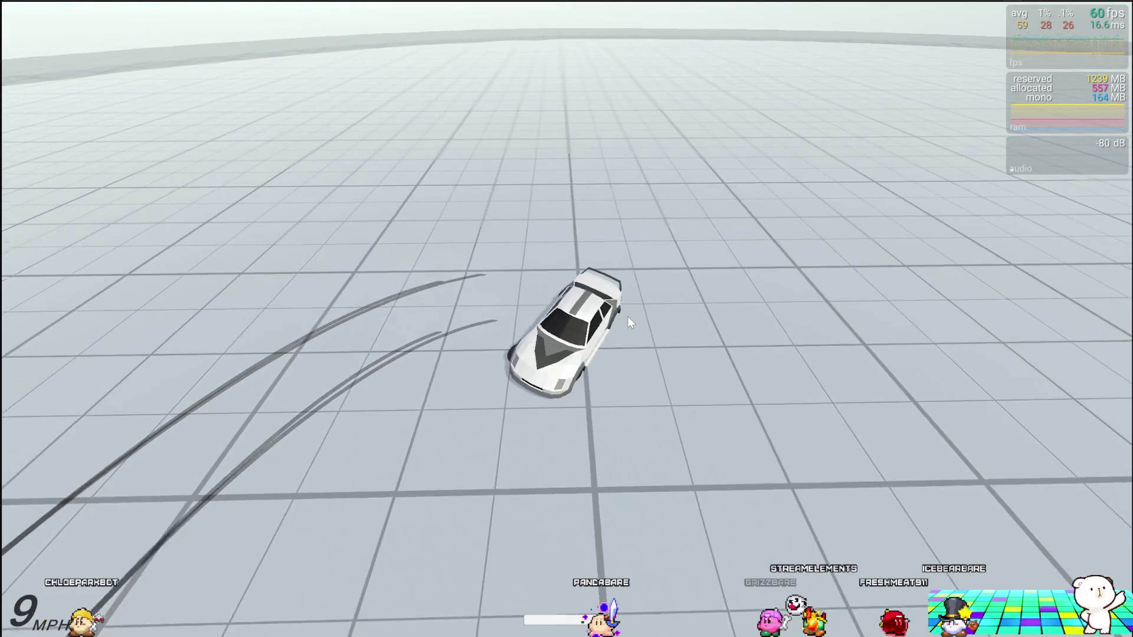
Reset the level with the R key so the car sits at 0 KPH.
{"action": "key", "text": "r"}
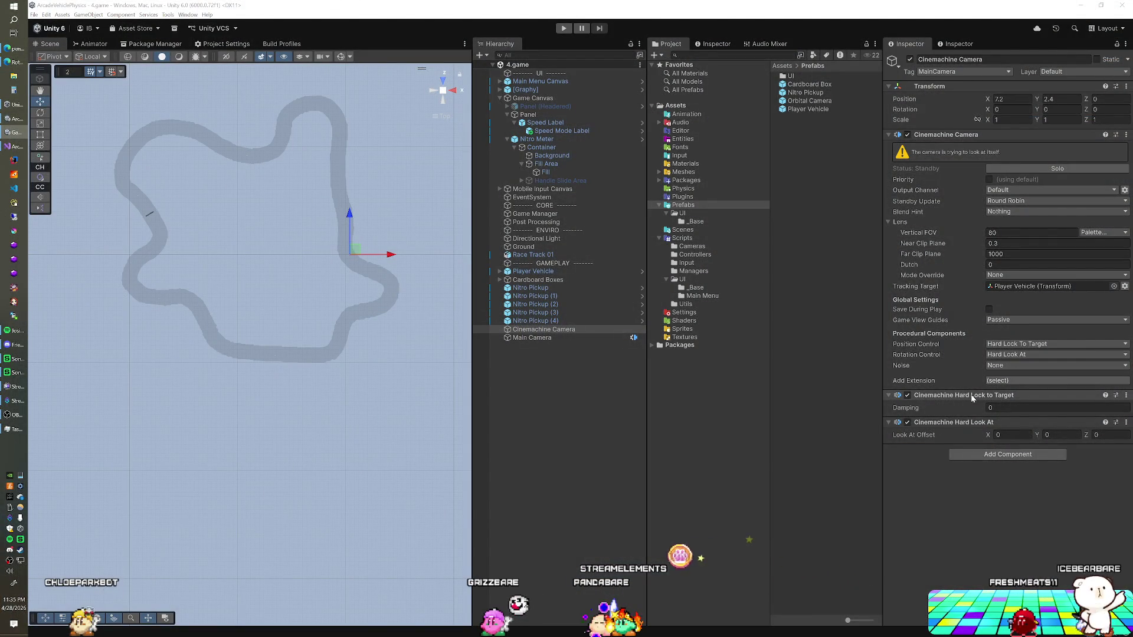
Try Spline Dolly, then settle on Hard Lock To Target for Position Control.
{"action": "left_click", "coordinate": [1027, 344]}
{"action": "left_click", "coordinate": [1027, 373]}
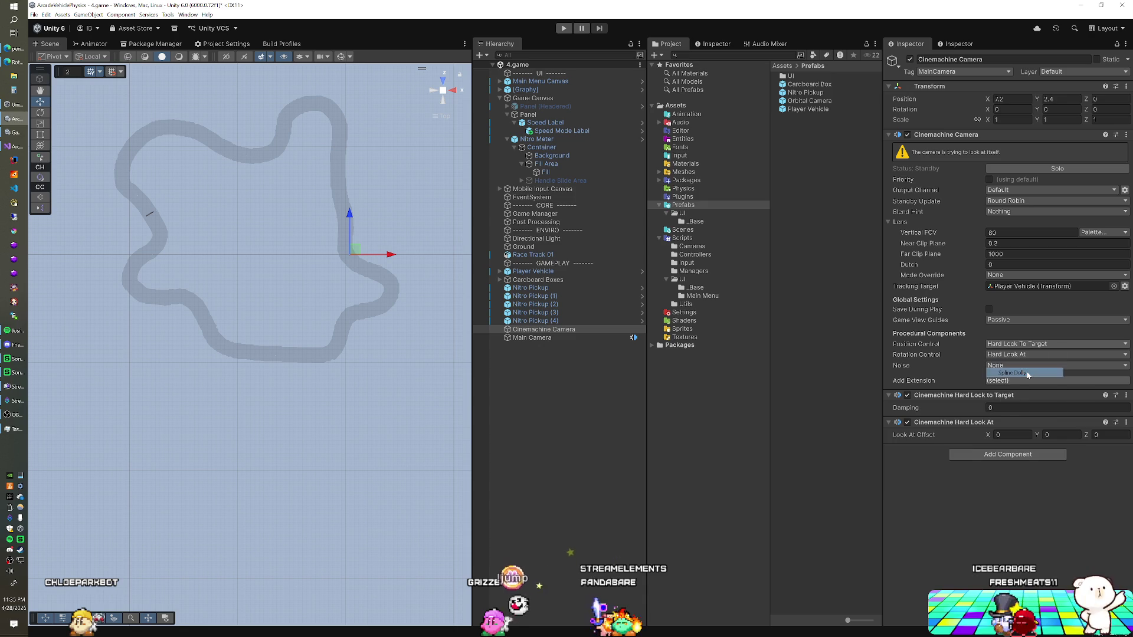
{"action": "left_click", "coordinate": [1012, 344]}
{"action": "left_click", "coordinate": [1013, 334]}
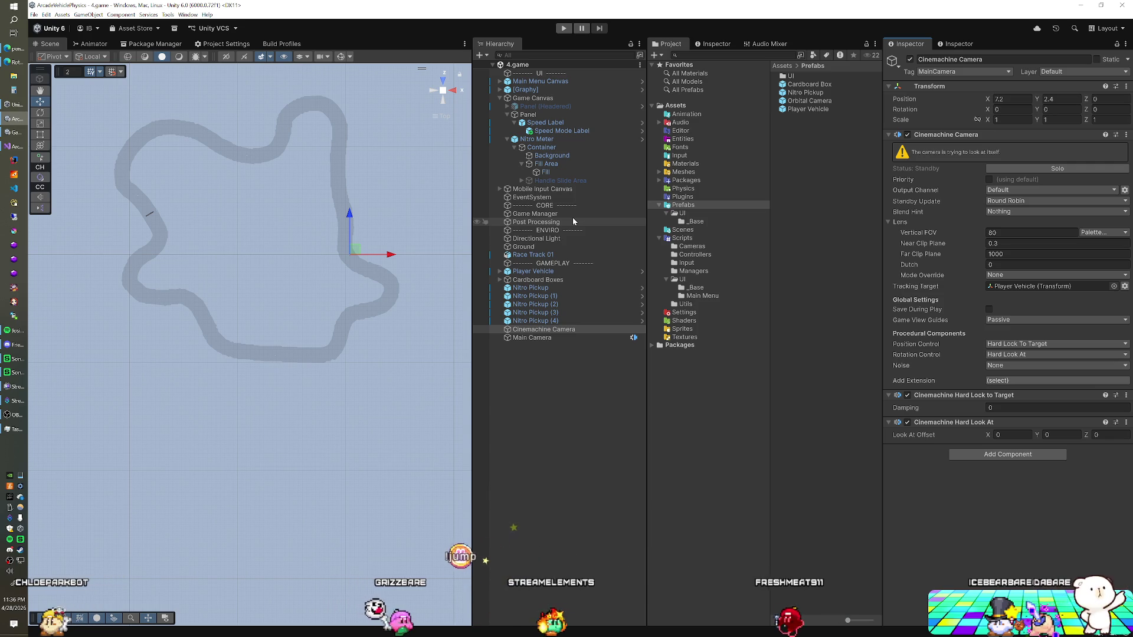
Leave Mode Override at None and add no extensions, then solo the Cinemachine Camera live.
{"action": "left_click", "coordinate": [991, 276]}
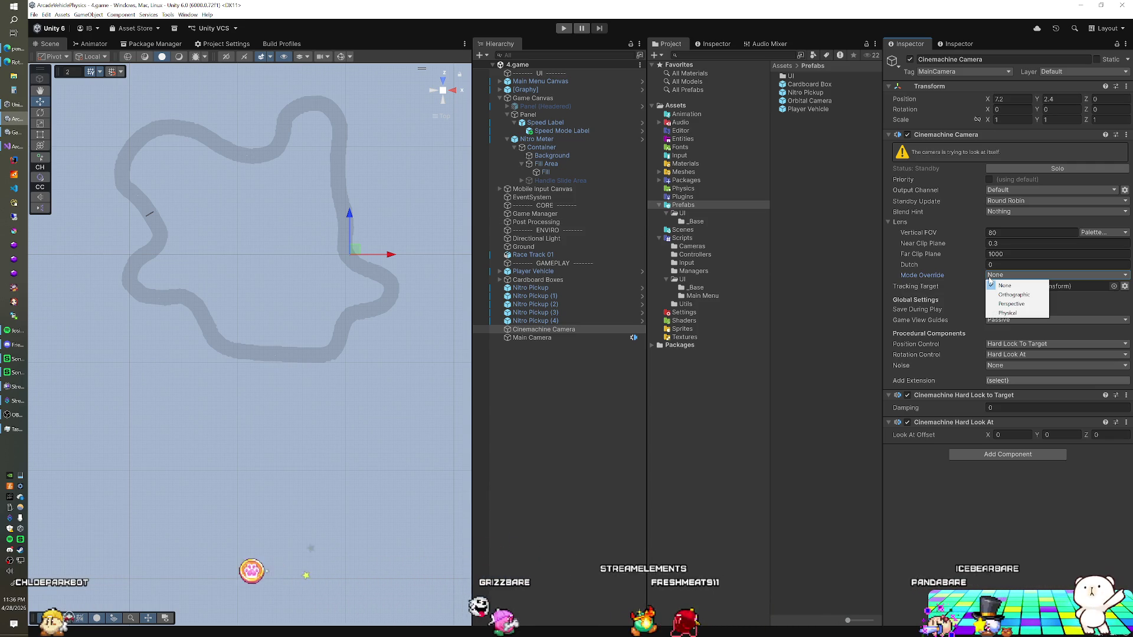
{"action": "left_click", "coordinate": [923, 475]}
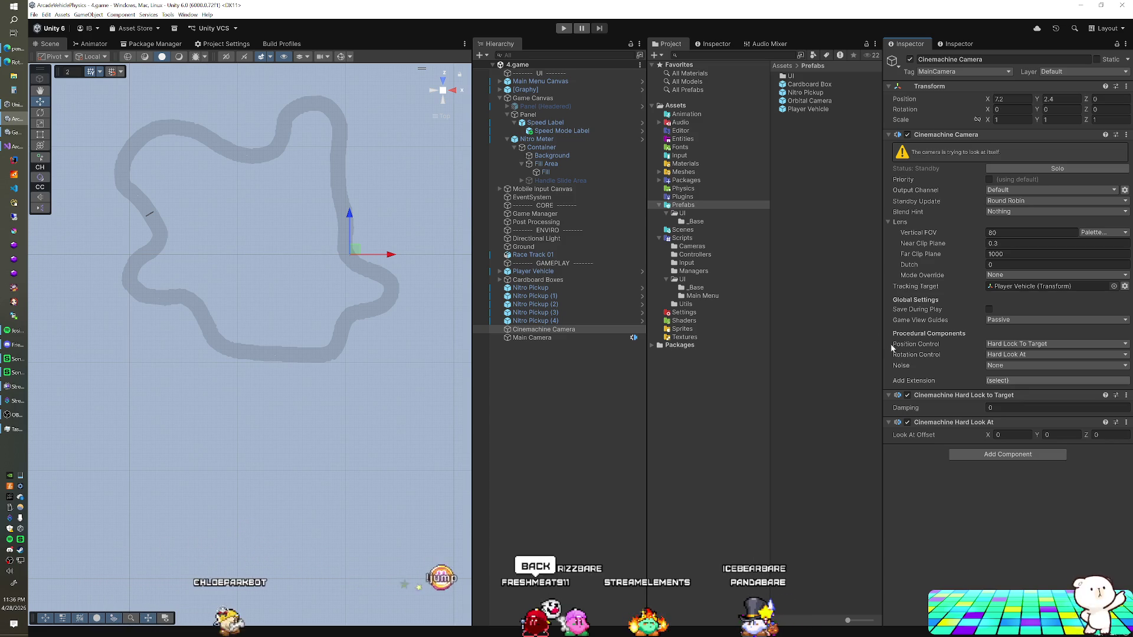
{"action": "left_click", "coordinate": [998, 381]}
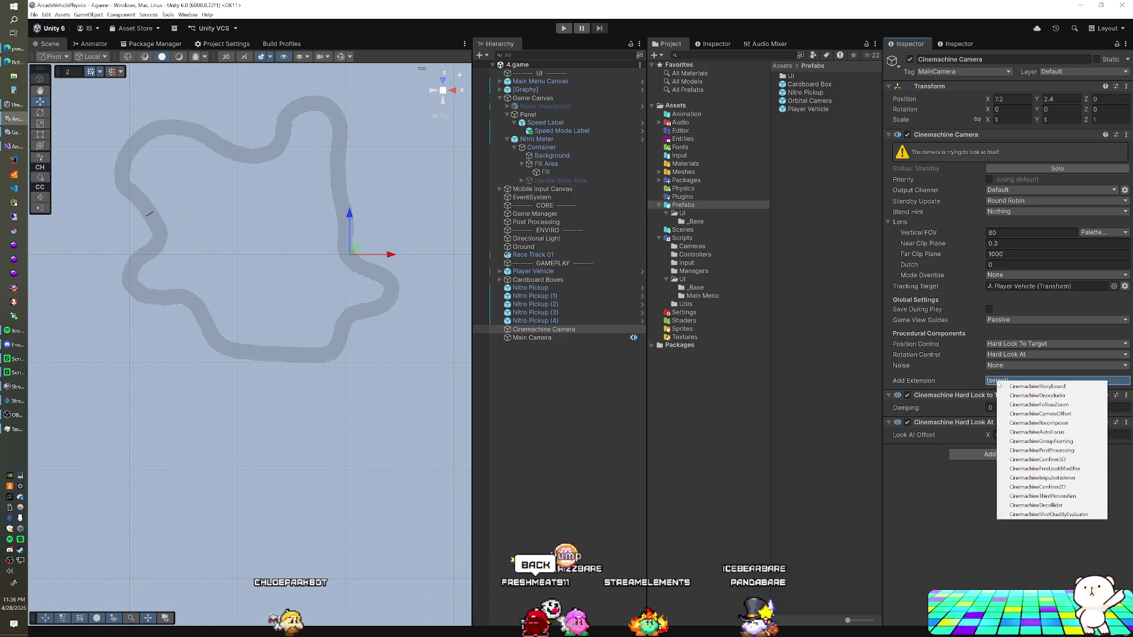
{"action": "left_click", "coordinate": [933, 458]}
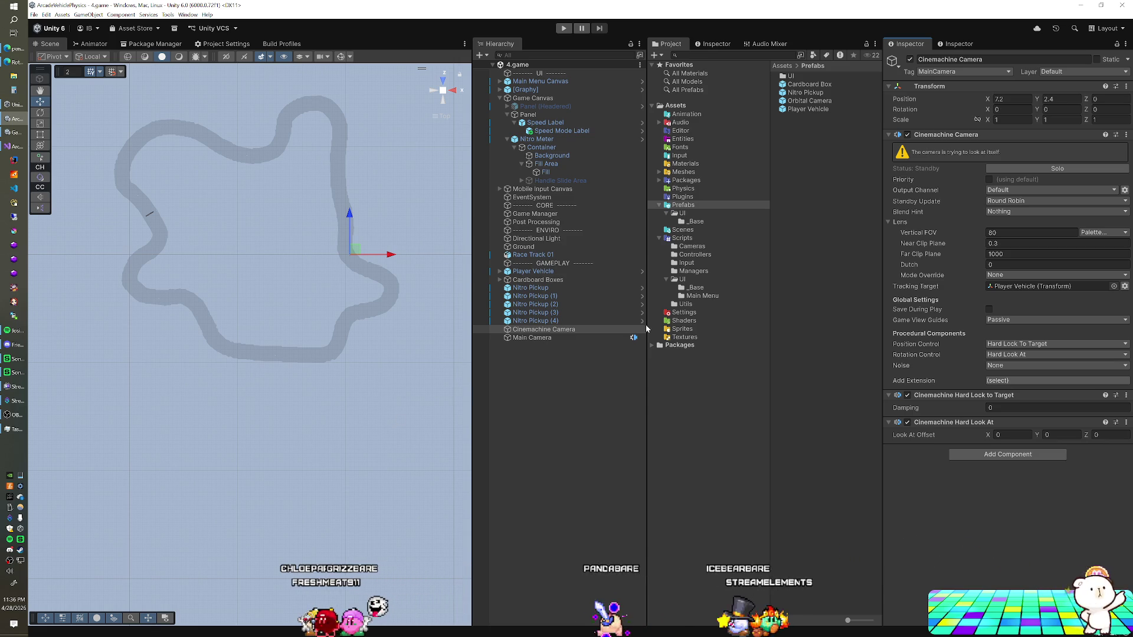
{"action": "left_click", "coordinate": [1026, 169]}
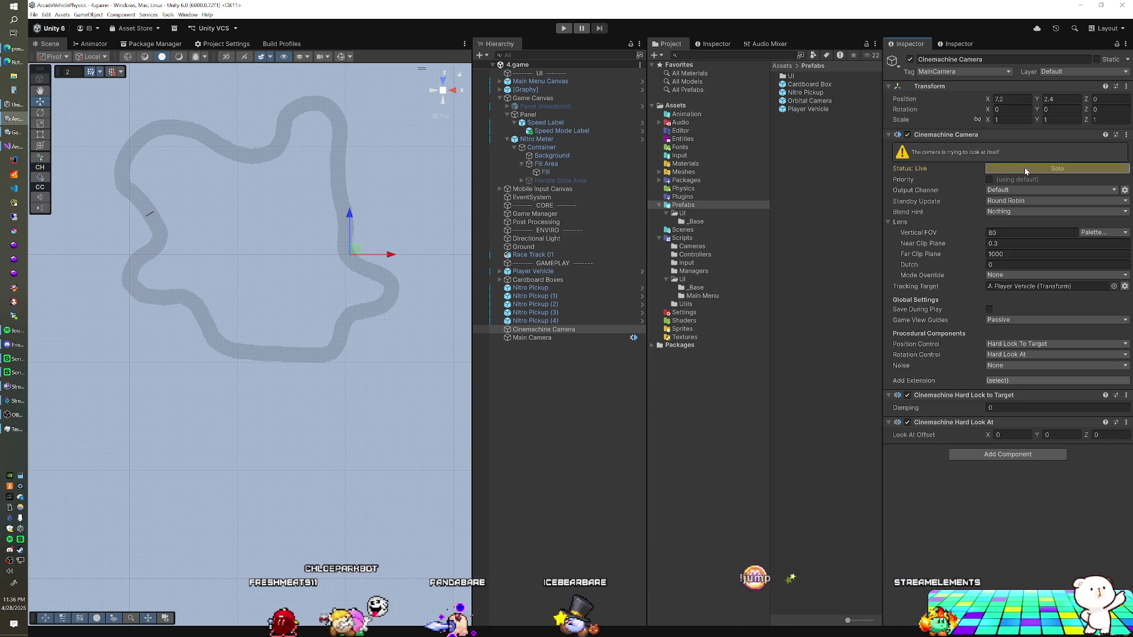
Toggle Solo off, on and off again, then select Main Camera in the Hierarchy.
{"action": "left_click", "coordinate": [1024, 169]}
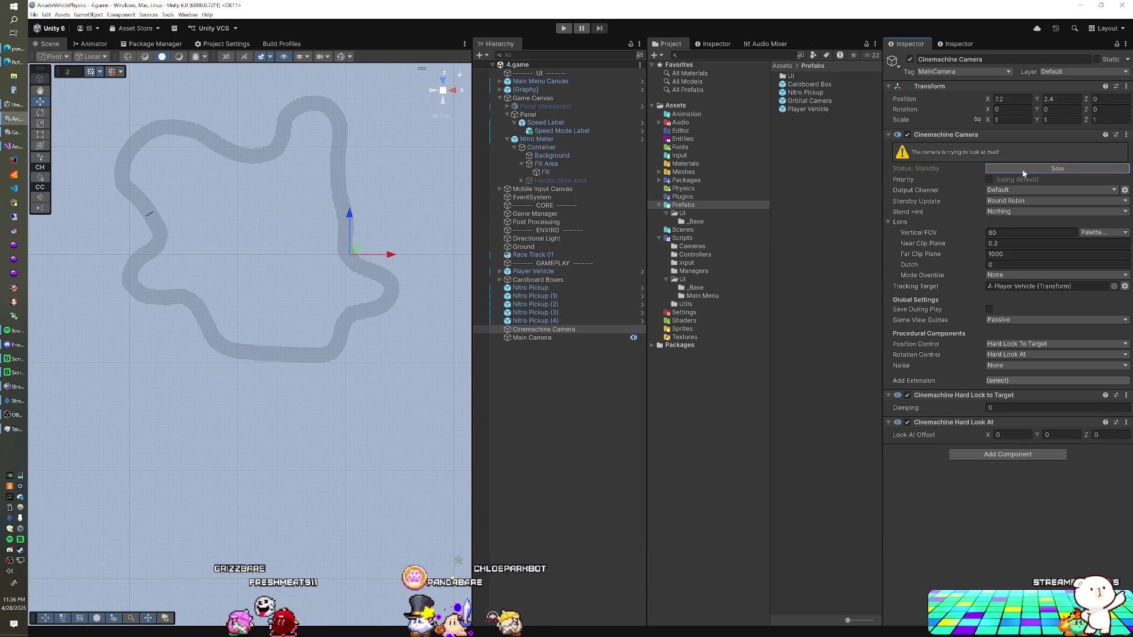
{"action": "left_click", "coordinate": [1024, 169]}
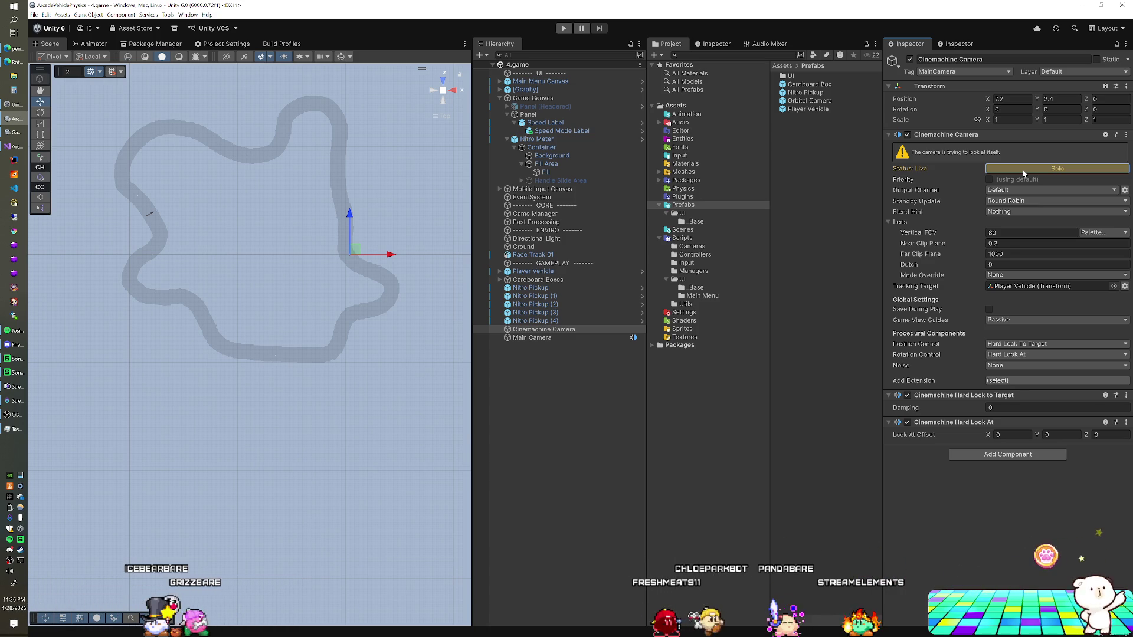
{"action": "left_click", "coordinate": [1016, 170]}
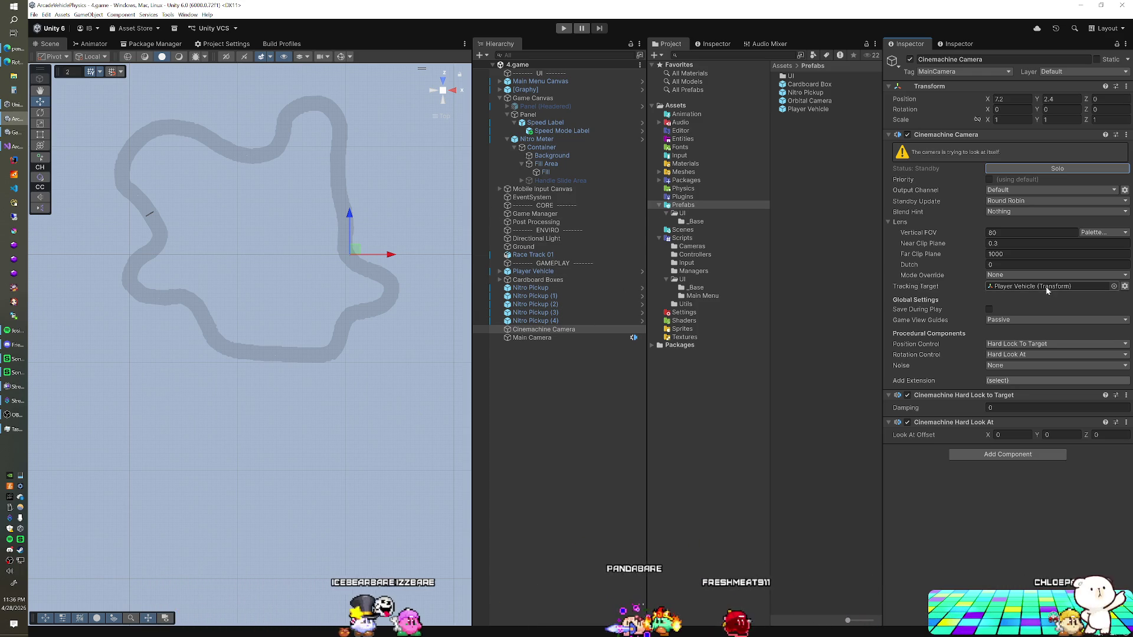
{"action": "left_click", "coordinate": [543, 338]}
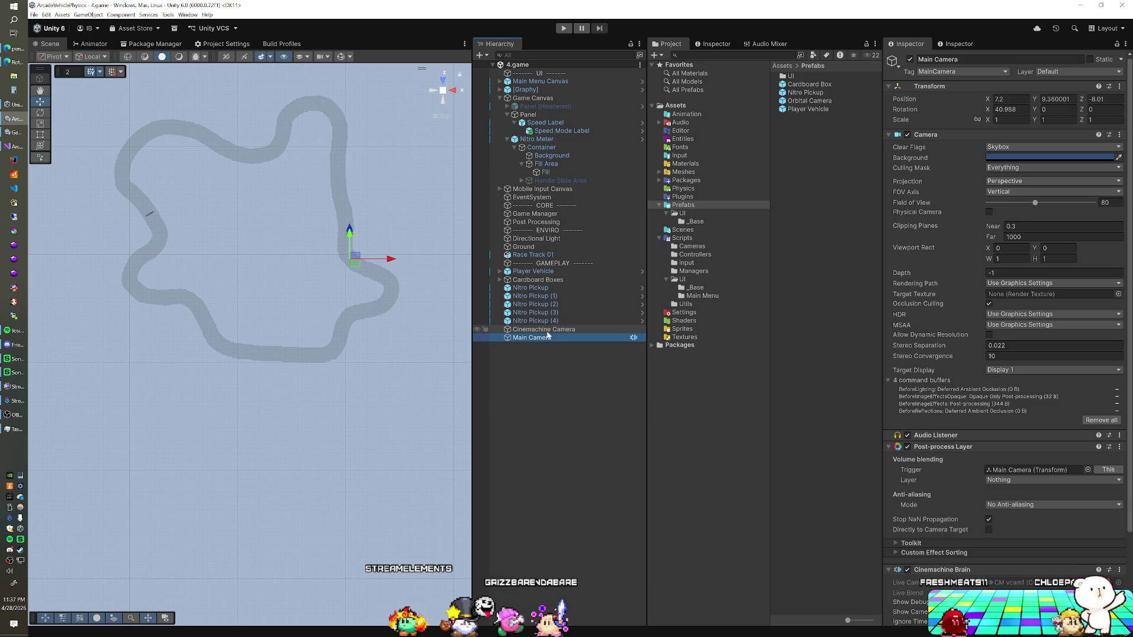
Move the Hierarchy selection back up to the Cinemachine Camera with the Up arrow.
{"action": "key", "text": "Up"}
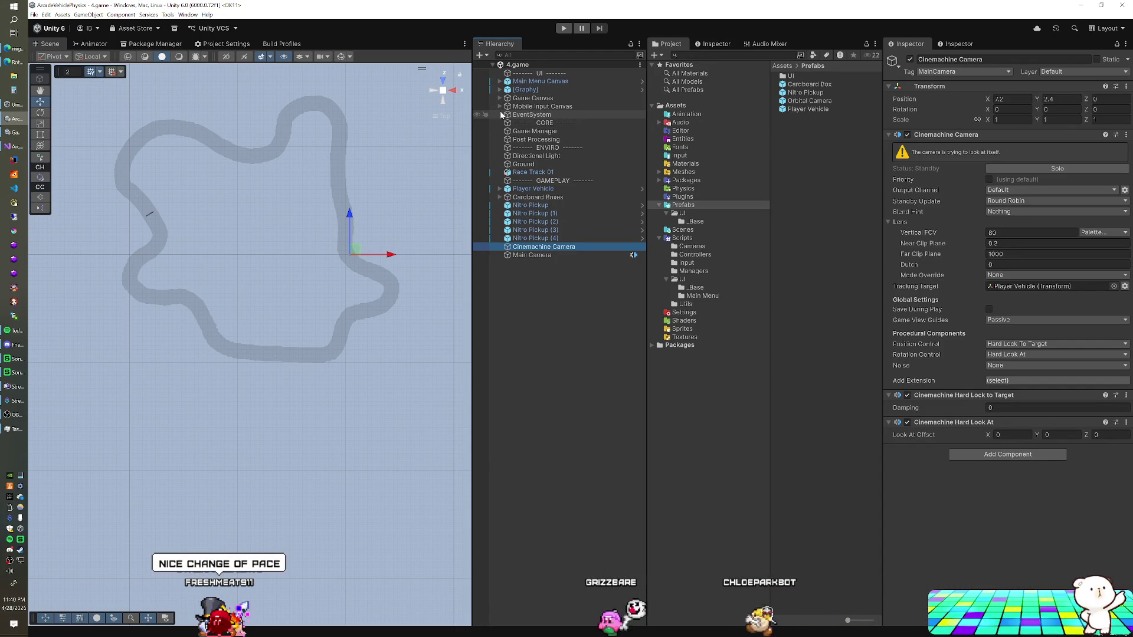
{"action": "left_click", "coordinate": [522, 21]}
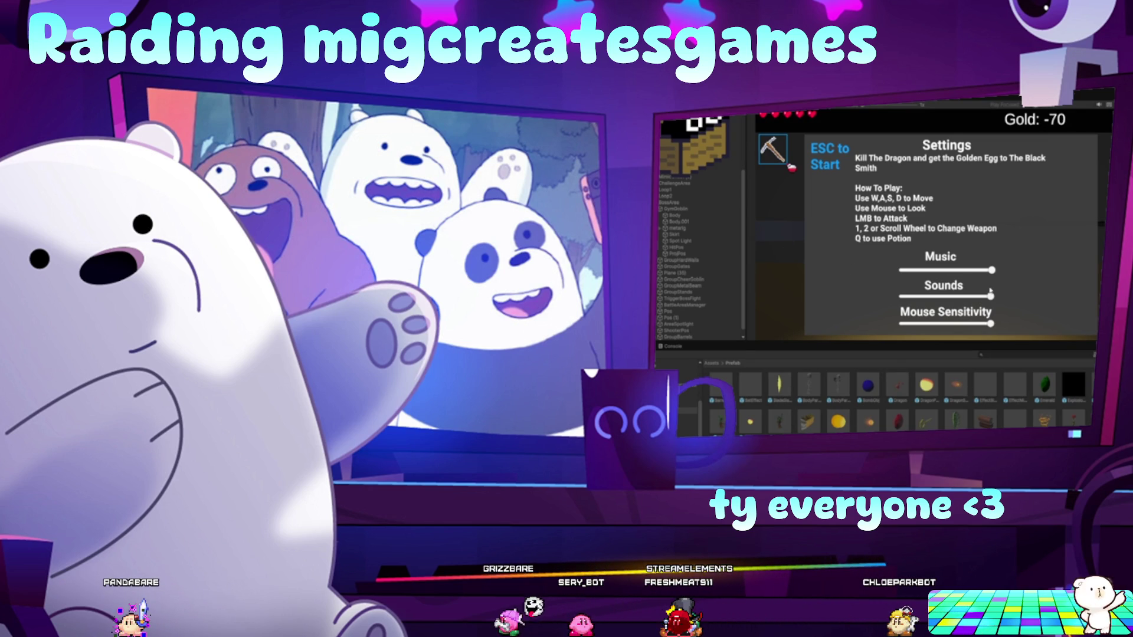
{"action": "key", "text": "Escape"}
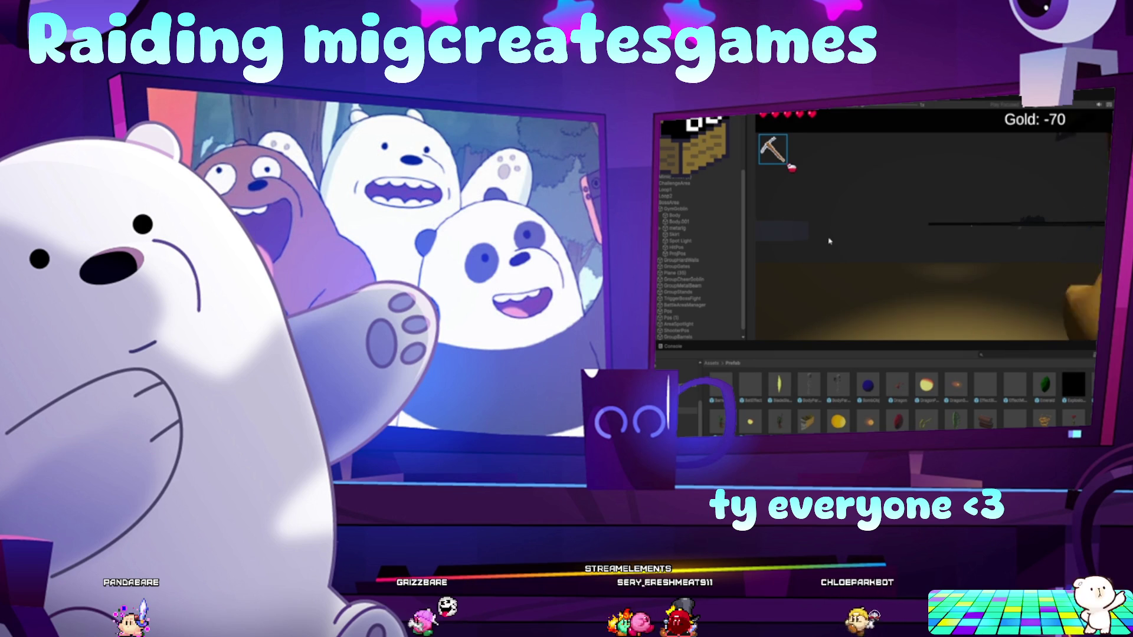